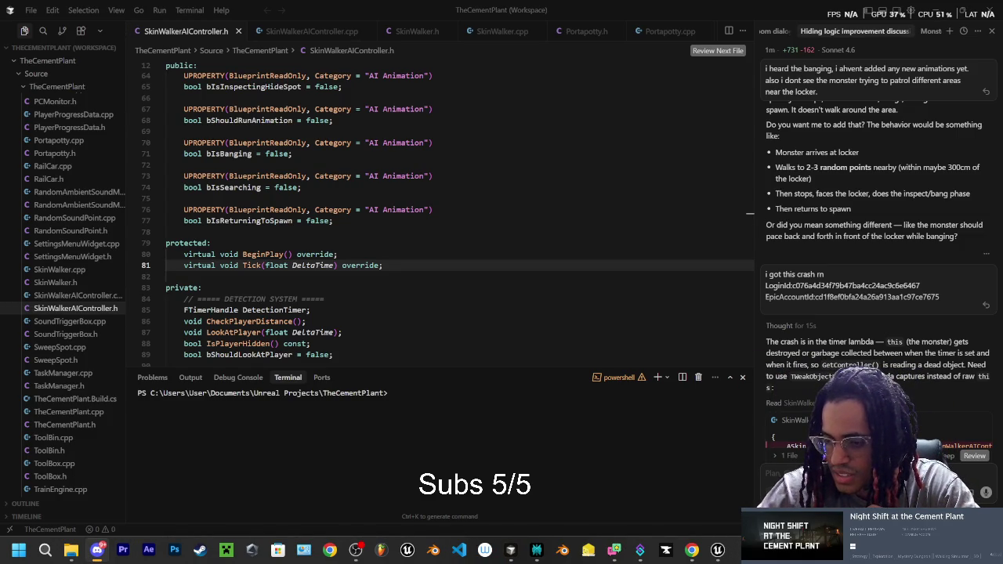
# Maximize the SOS server chat and page through its posted photos, zooming in on each.
pyautogui.click(97, 550)
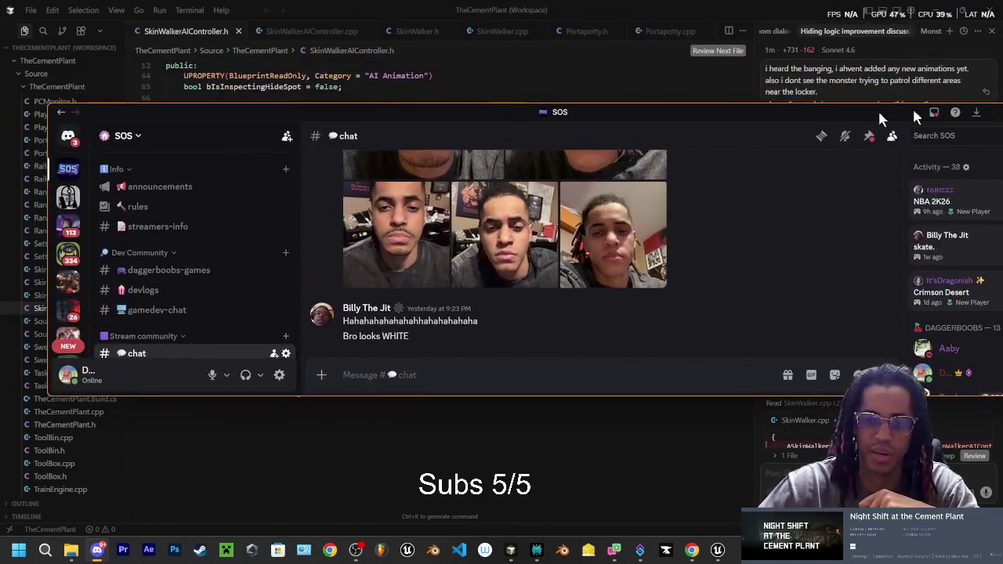
pyautogui.click(941, 109)
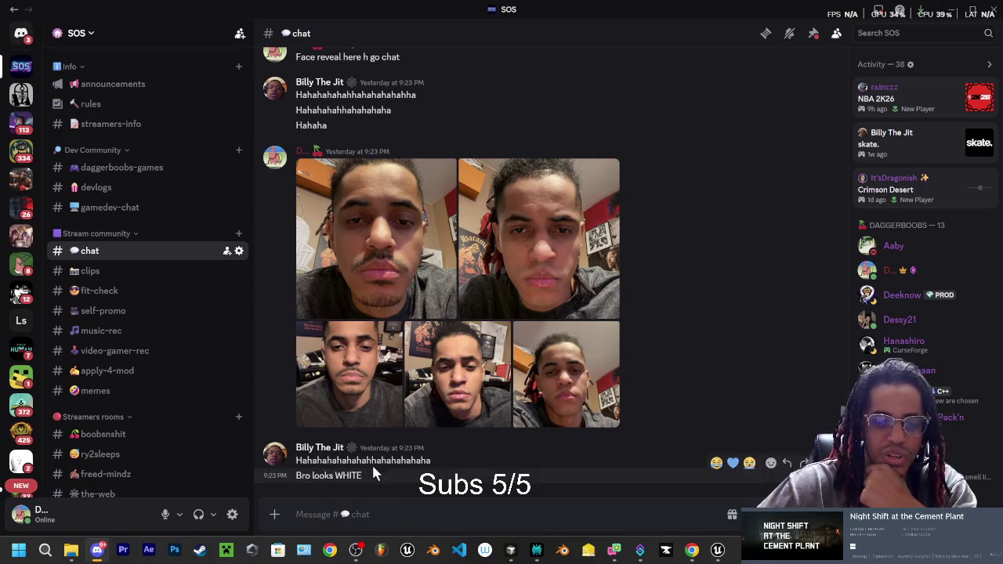
pyautogui.click(399, 277)
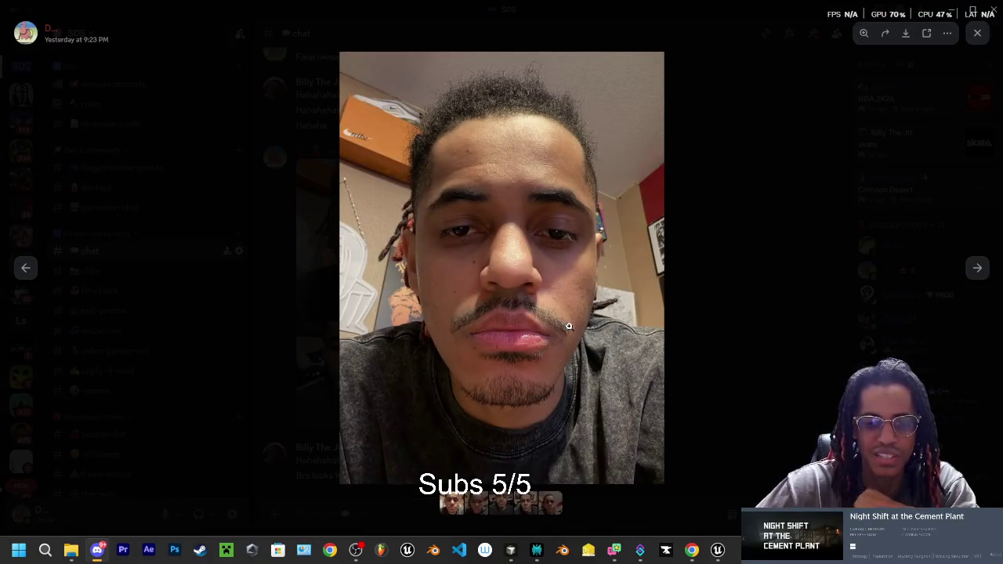
pyautogui.click(519, 355)
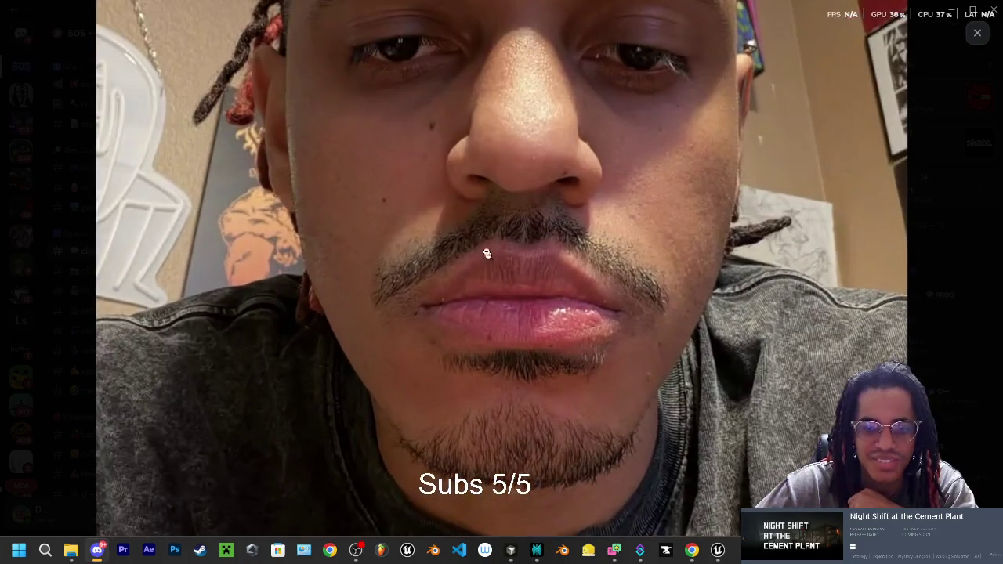
pyautogui.click(447, 253)
pyautogui.click(977, 272)
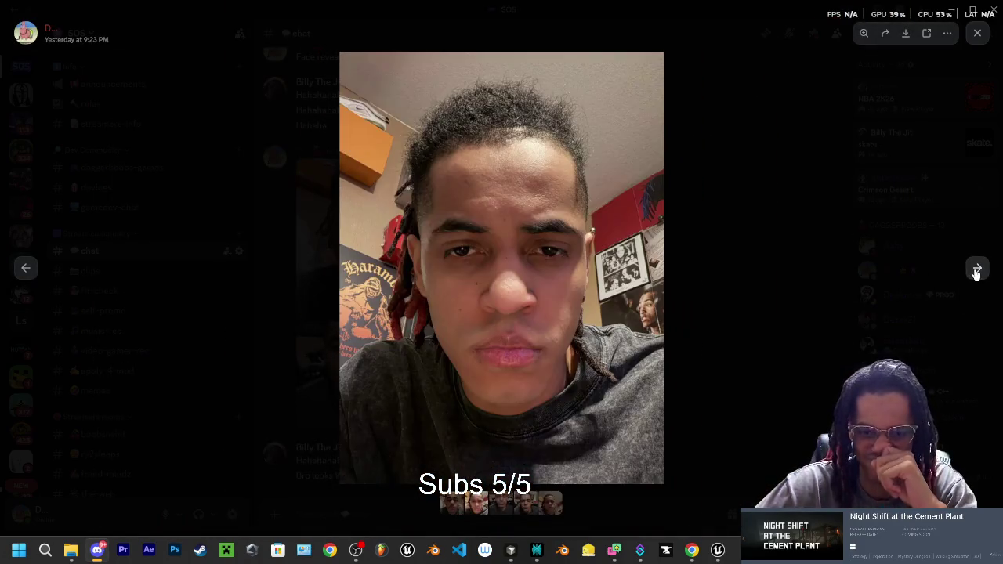
pyautogui.click(508, 354)
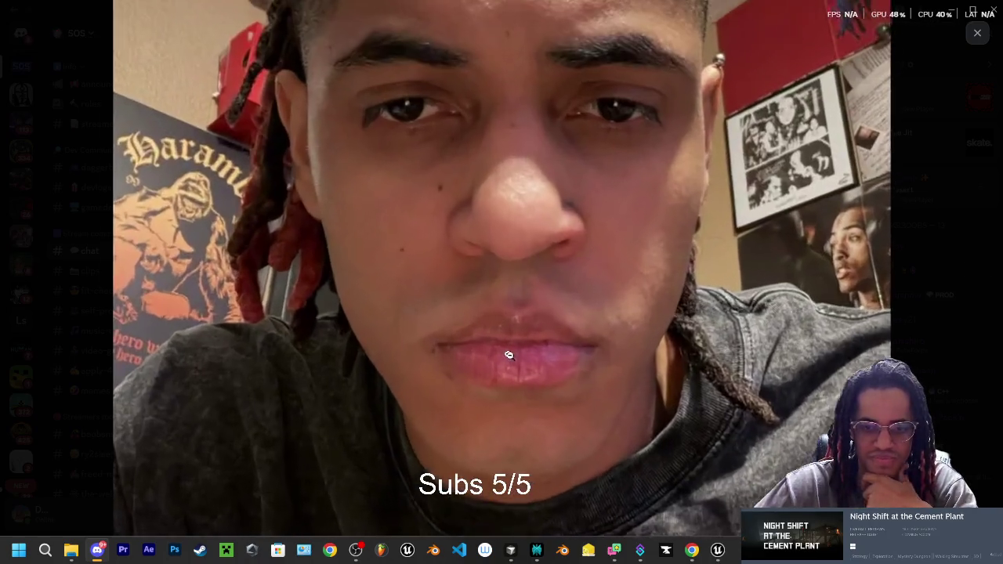
pyautogui.click(514, 358)
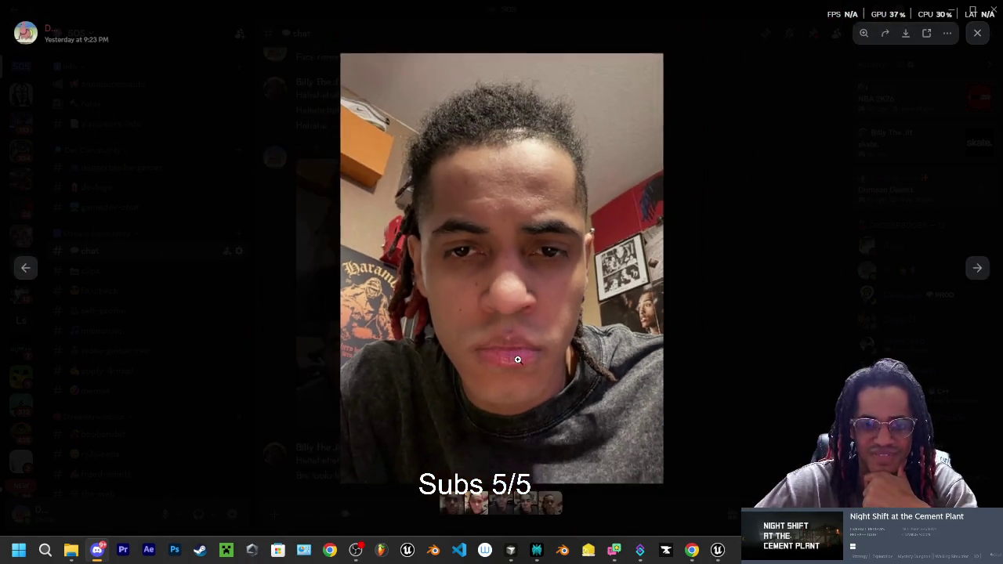
pyautogui.click(516, 358)
pyautogui.click(518, 359)
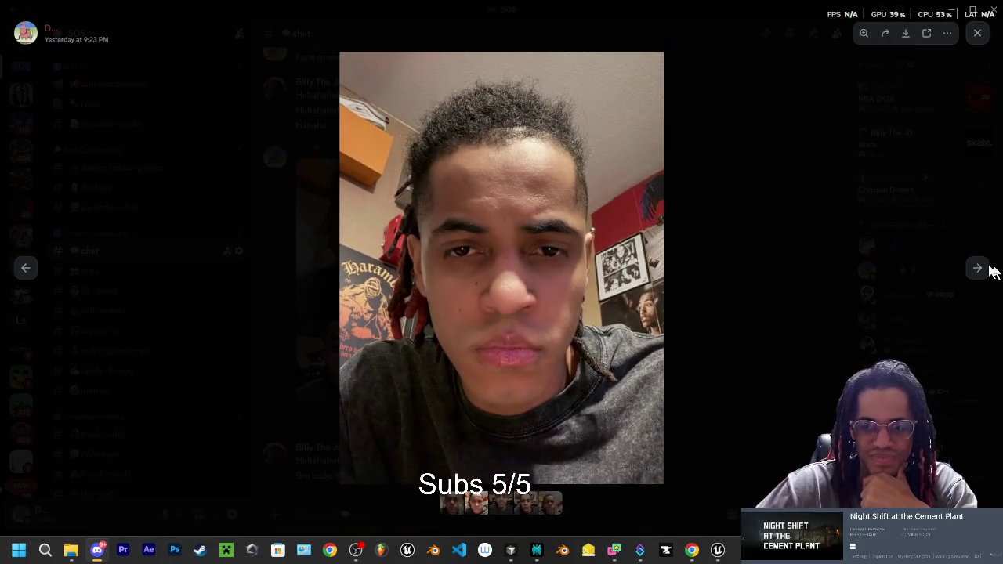
pyautogui.click(977, 268)
pyautogui.click(528, 259)
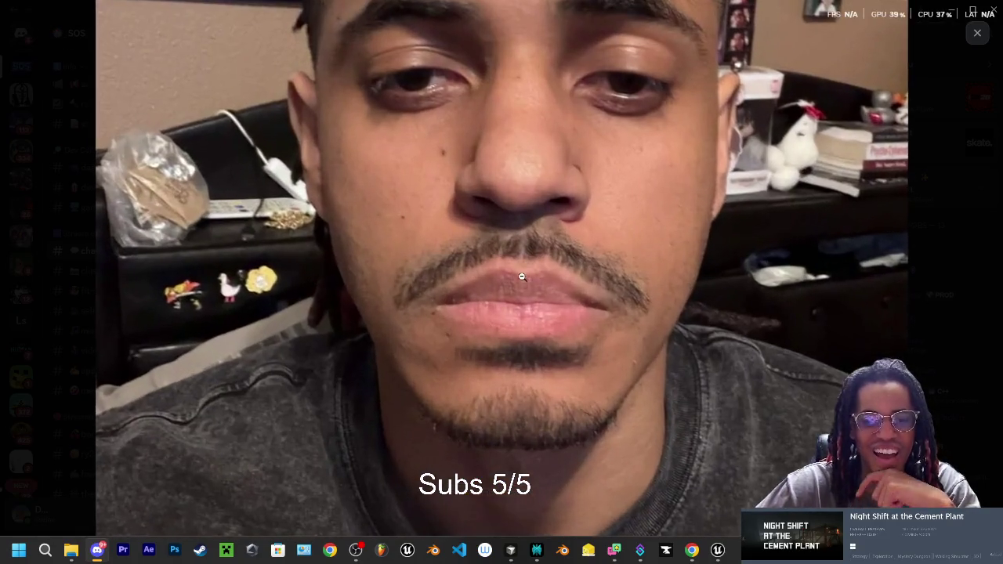
pyautogui.click(530, 284)
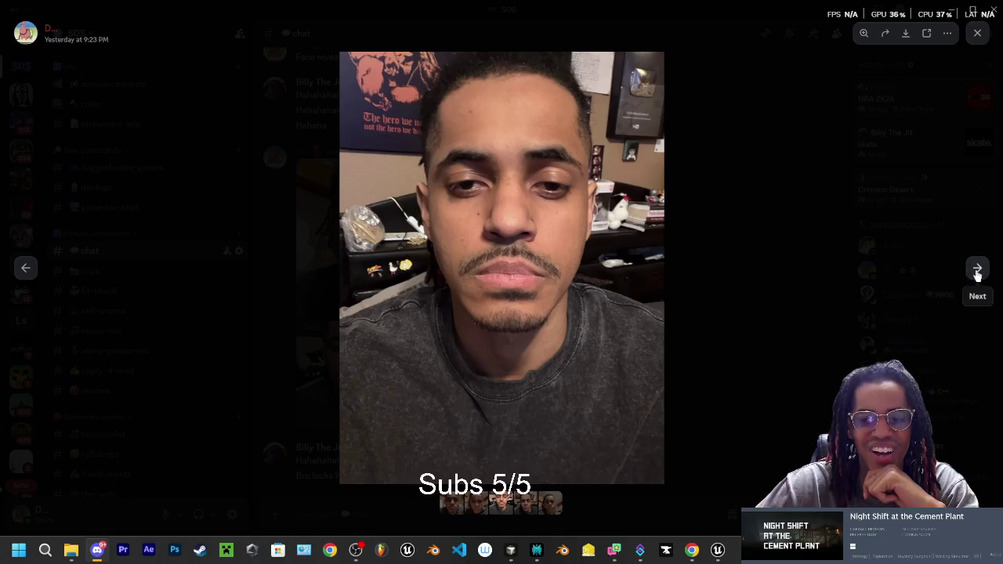
pyautogui.click(978, 268)
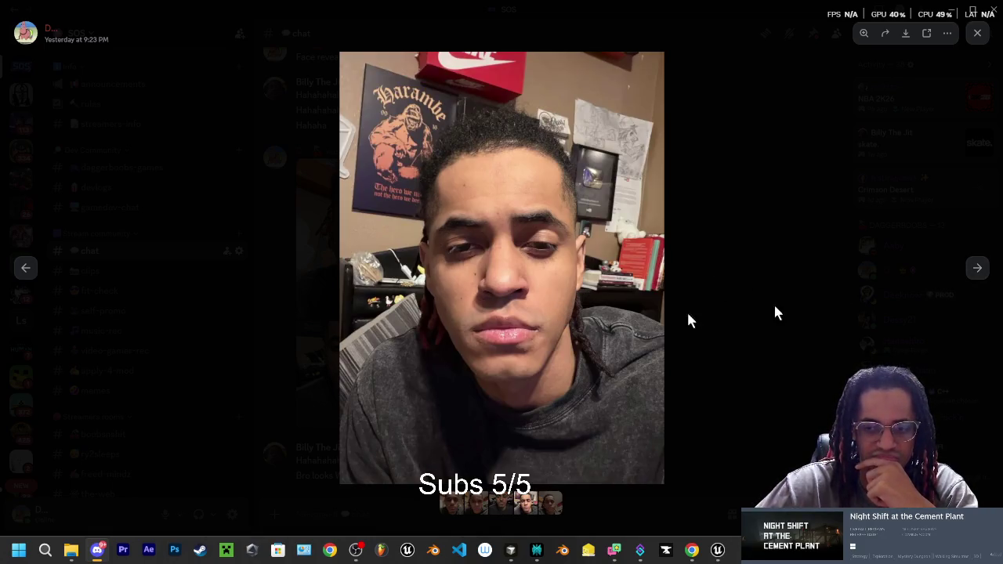
pyautogui.click(979, 269)
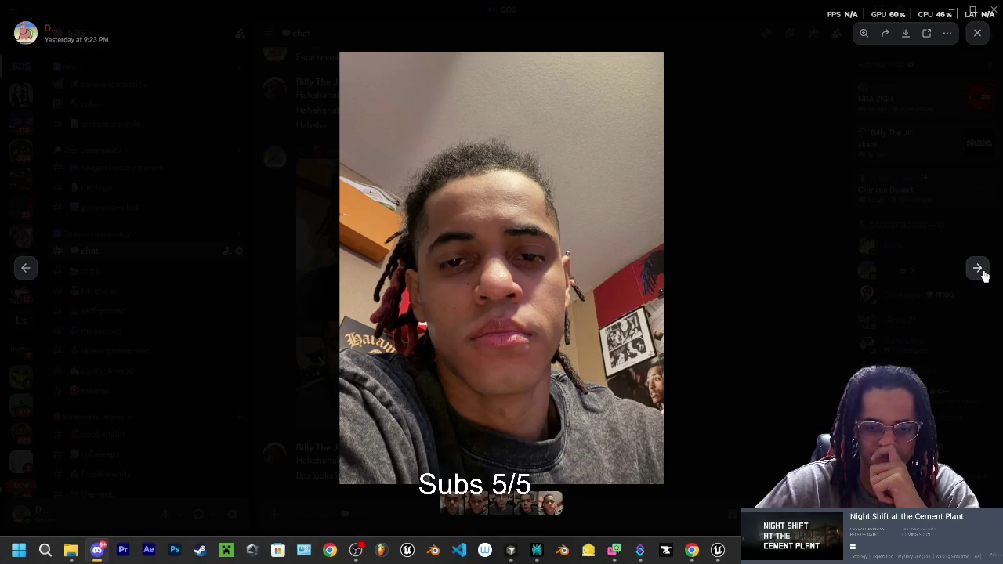
pyautogui.click(514, 292)
pyautogui.click(513, 292)
pyautogui.click(513, 292)
pyautogui.click(513, 292)
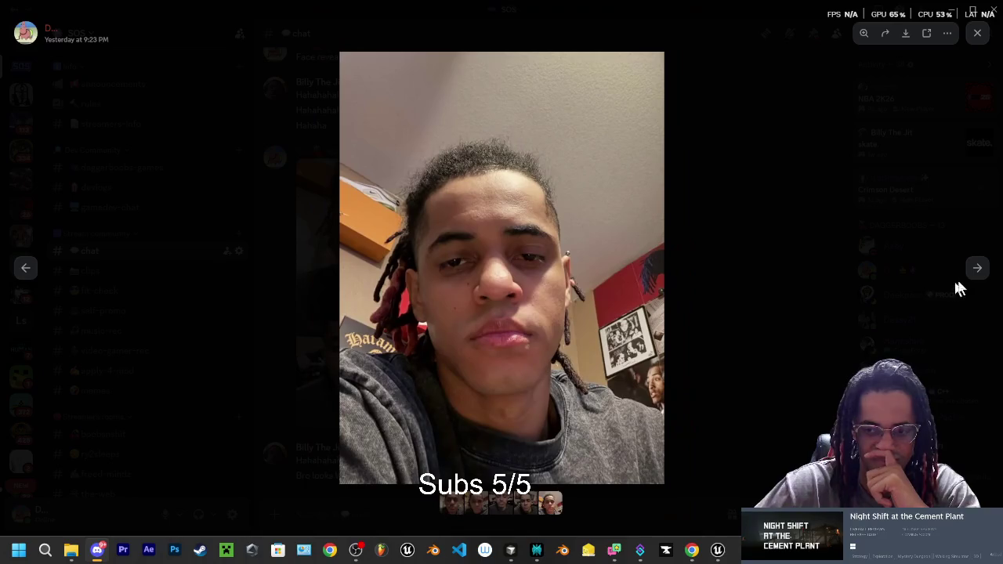
pyautogui.click(984, 271)
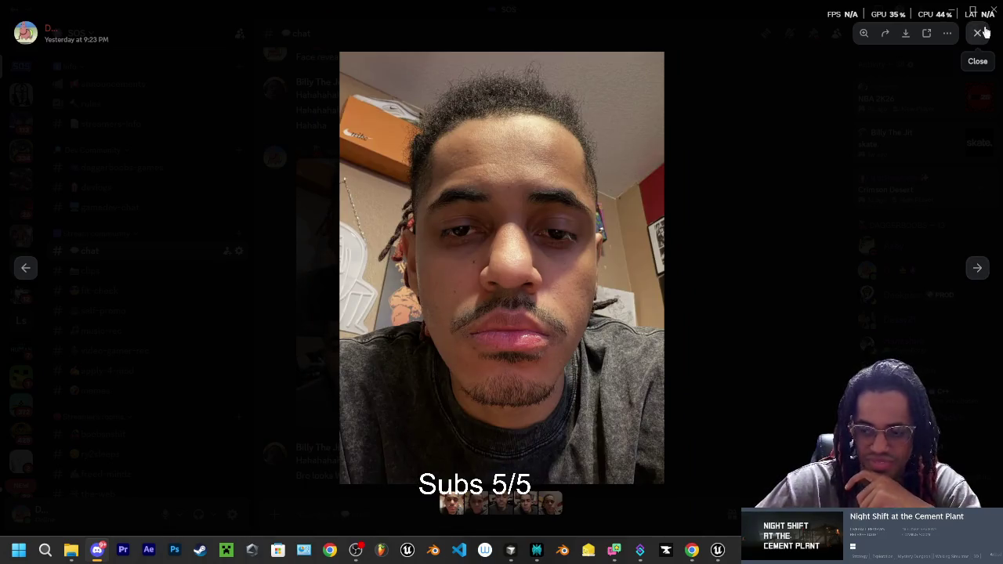
pyautogui.click(977, 33)
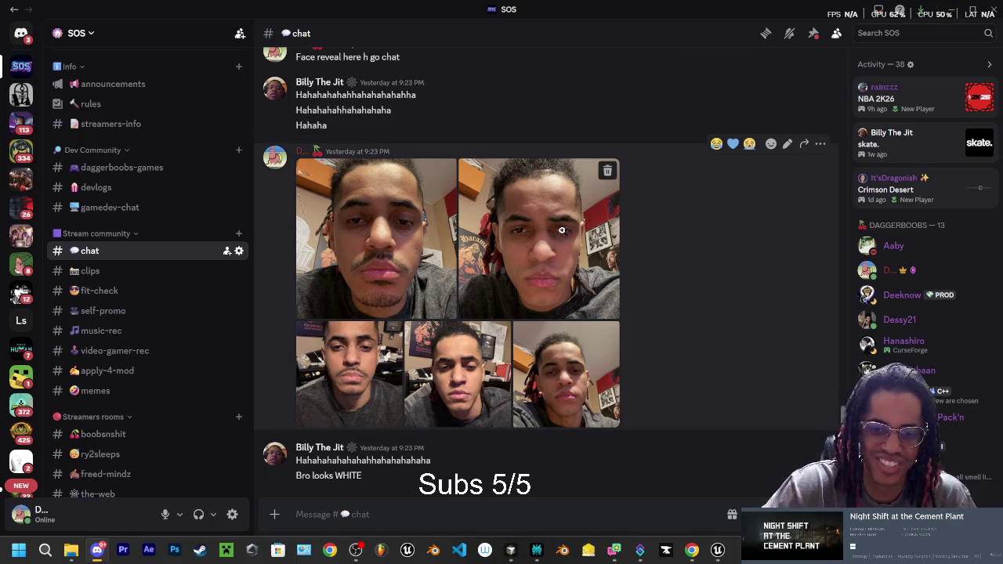
# Zoom in on the grid's top-right photo, then hide the chat window.
pyautogui.click(538, 271)
pyautogui.click(514, 313)
pyautogui.click(519, 315)
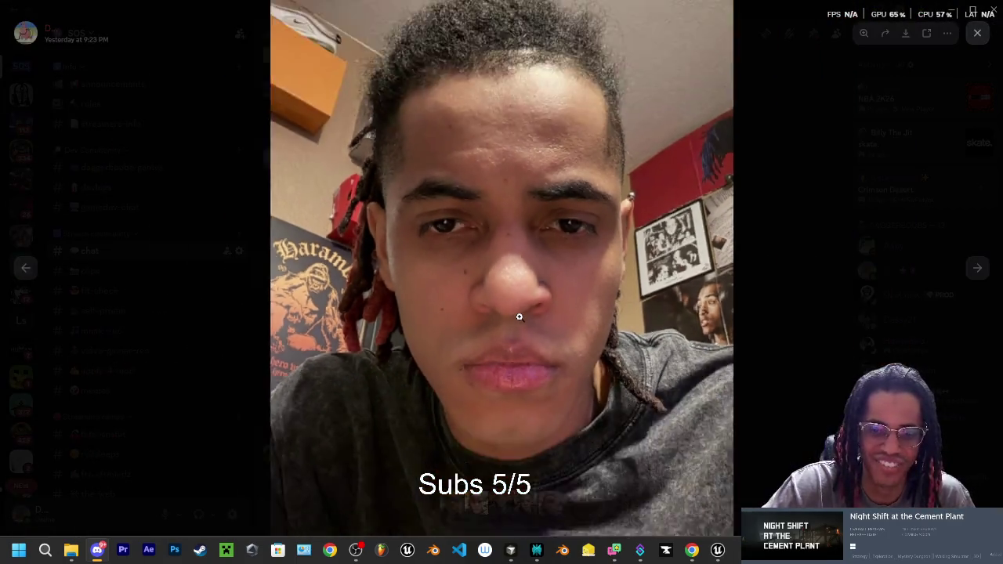
pyautogui.click(977, 33)
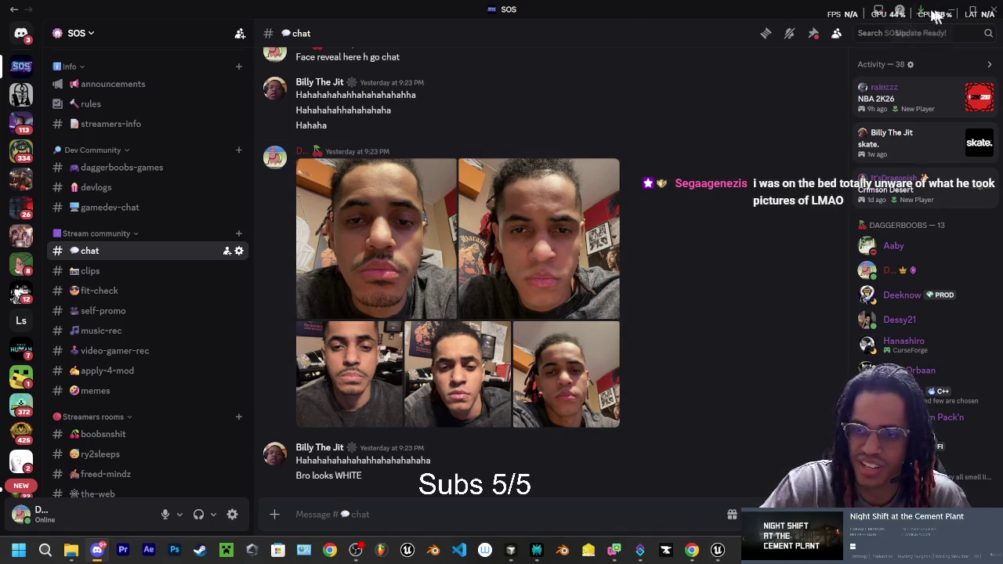
pyautogui.click(953, 13)
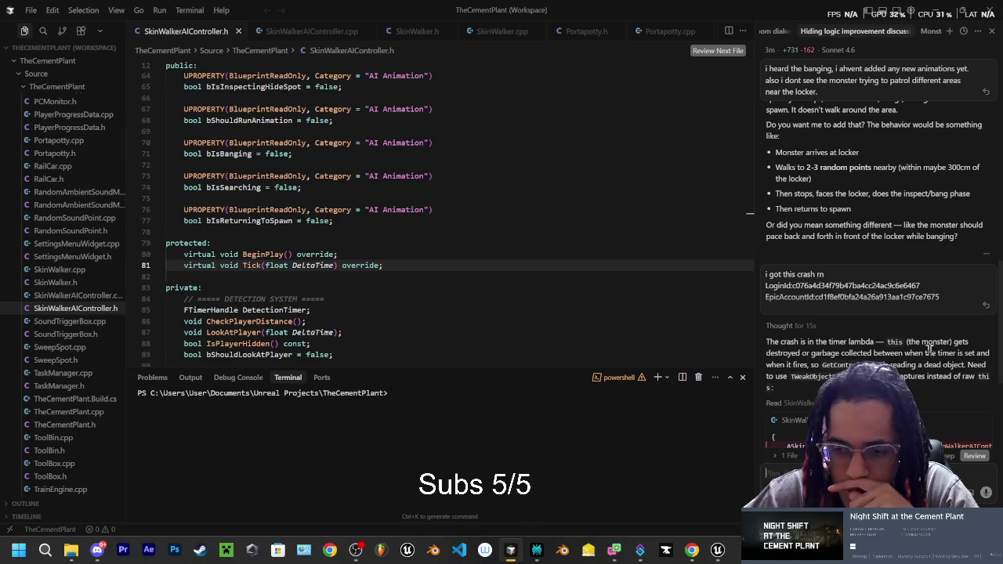
# Close the Unreal crash report without sending it and show the Terminal menu's commands.
pyautogui.click(717, 550)
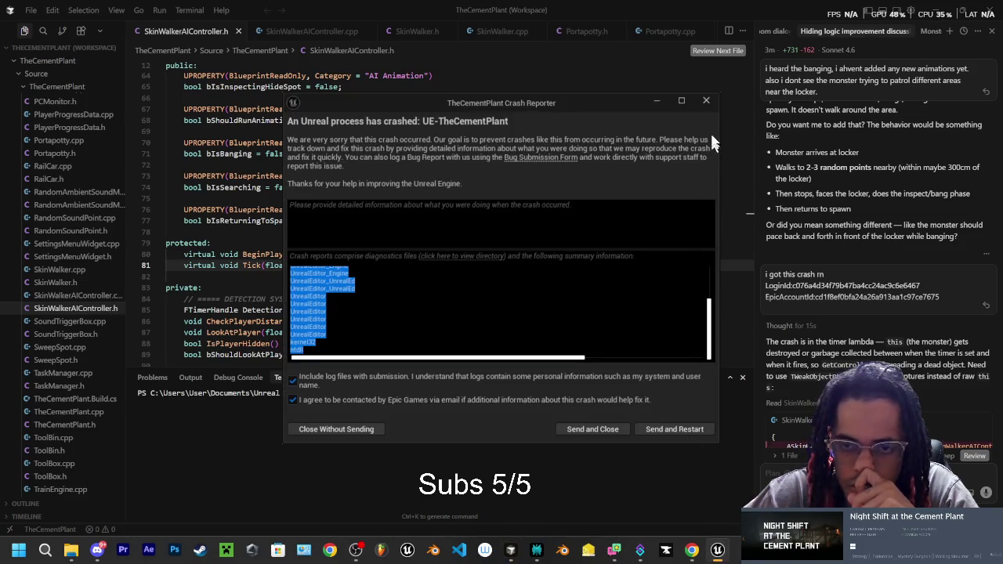
pyautogui.click(706, 101)
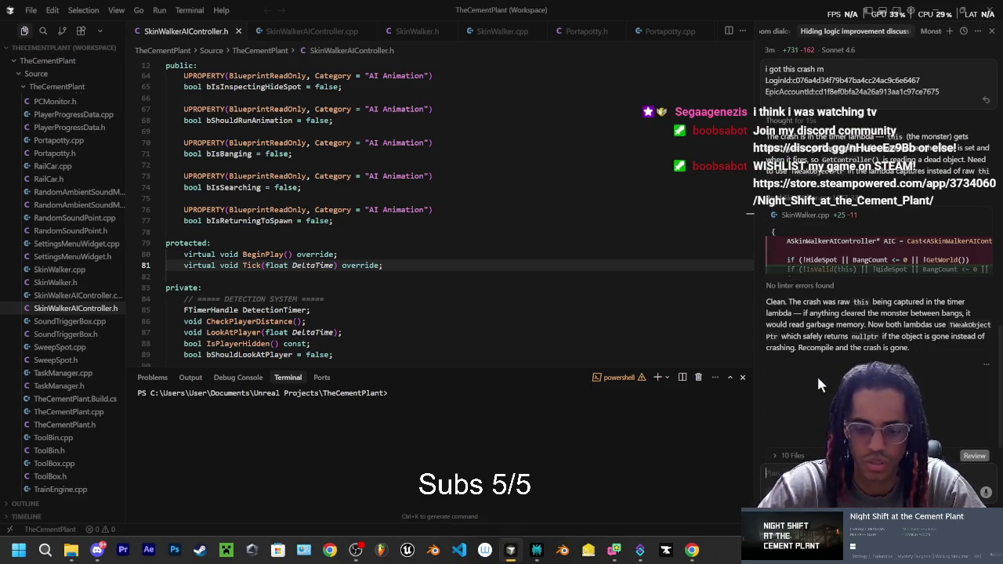
pyautogui.click(192, 10)
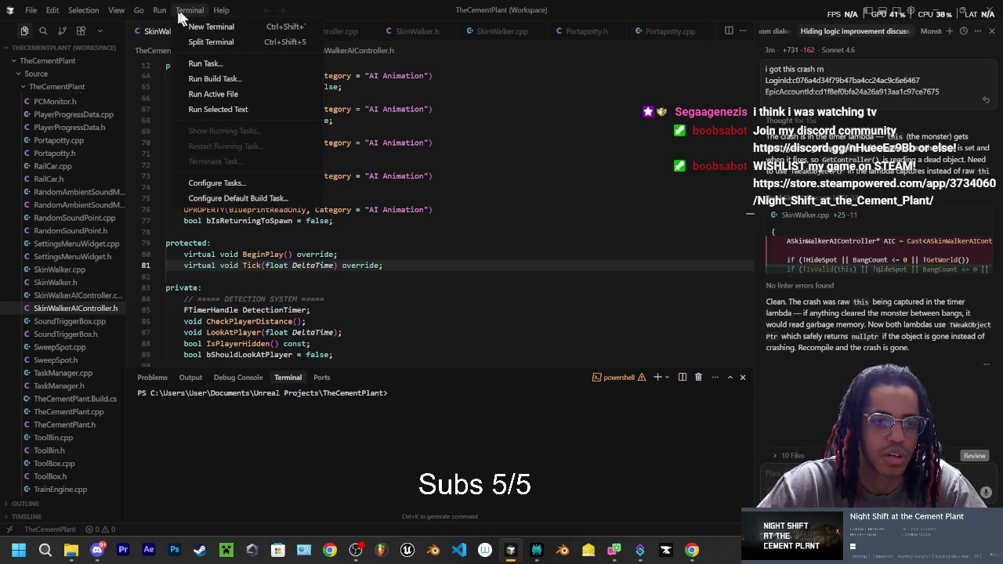
# Run the 'TheCementPlantEditor Win64 Development Build' build task.
pyautogui.click(213, 78)
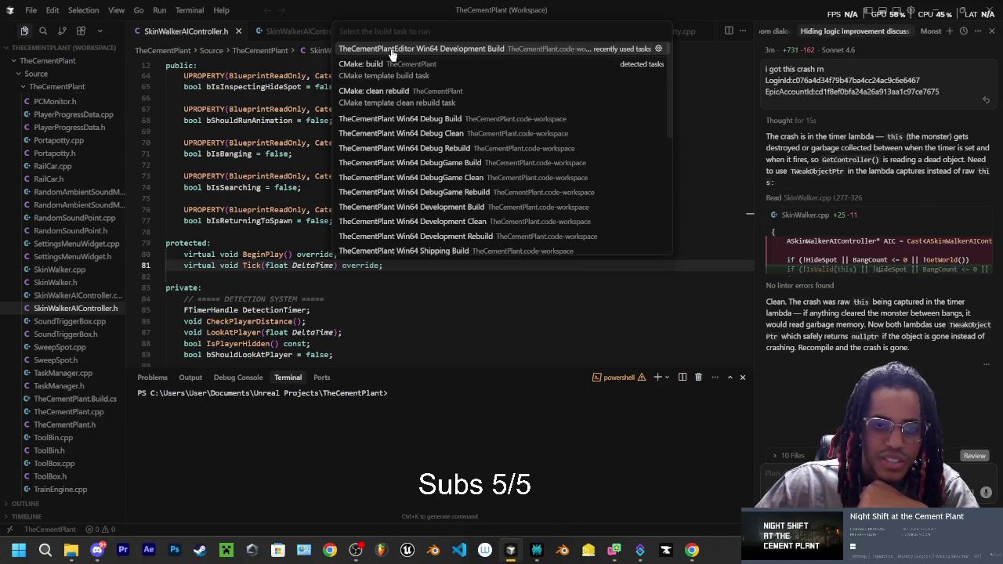
pyautogui.click(421, 52)
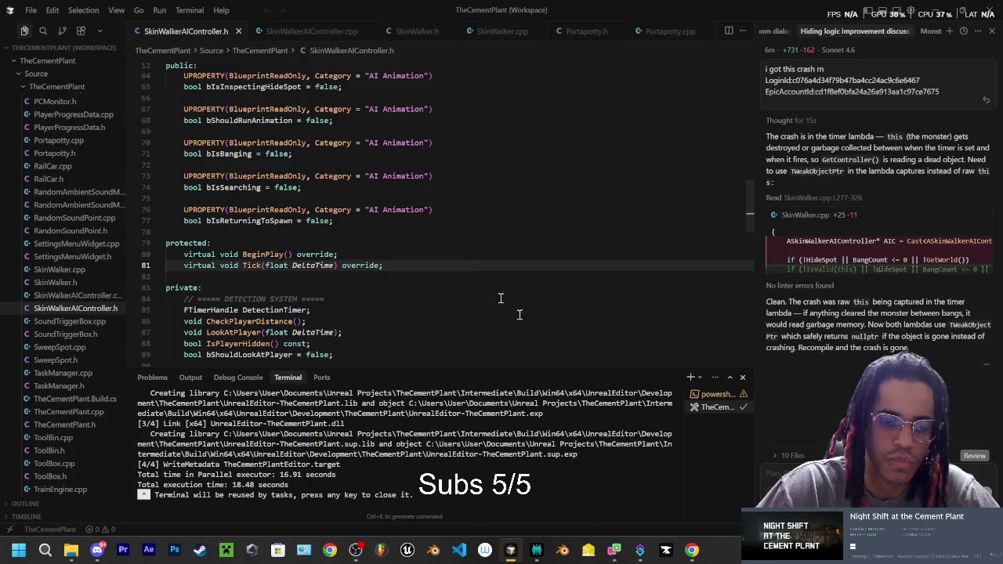
# After the build finishes, bring up the TheCementPlant project folder in File Explorer.
pyautogui.click(70, 550)
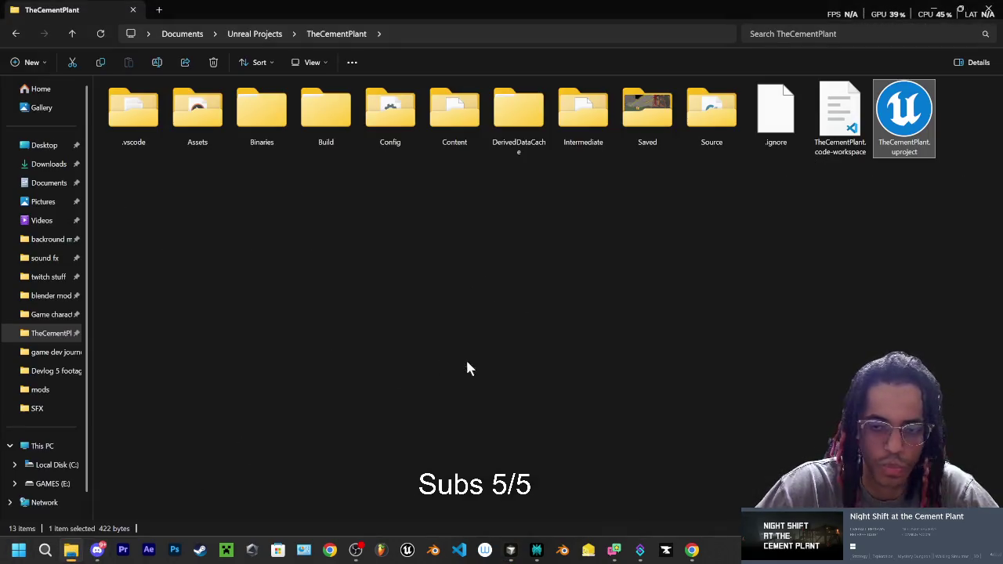
# Launch TheCementPlant.uproject in Unreal Editor and return to the SkinWalkerAIController.h header in Cursor.
pyautogui.doubleClick(904, 122)
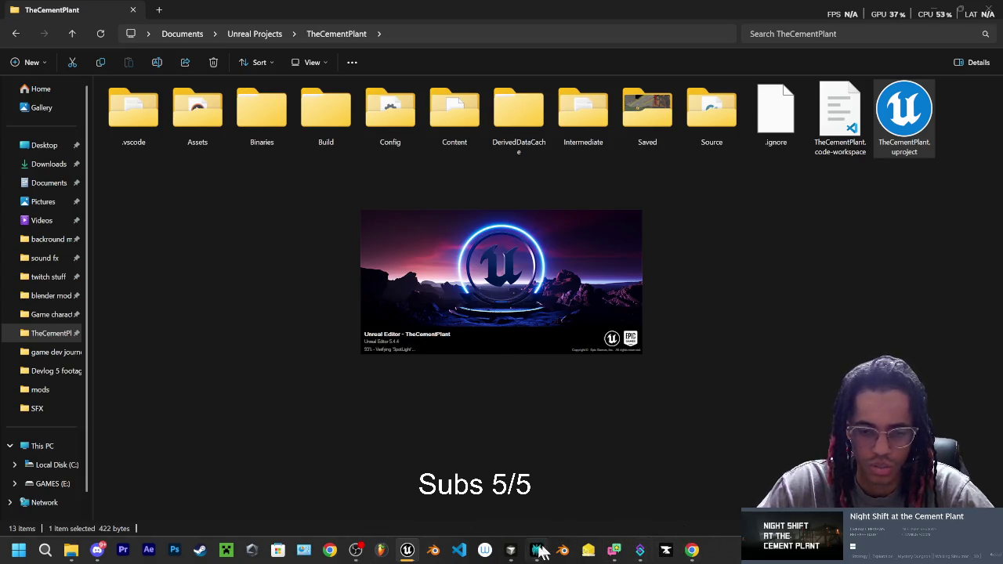
pyautogui.moveTo(538, 554)
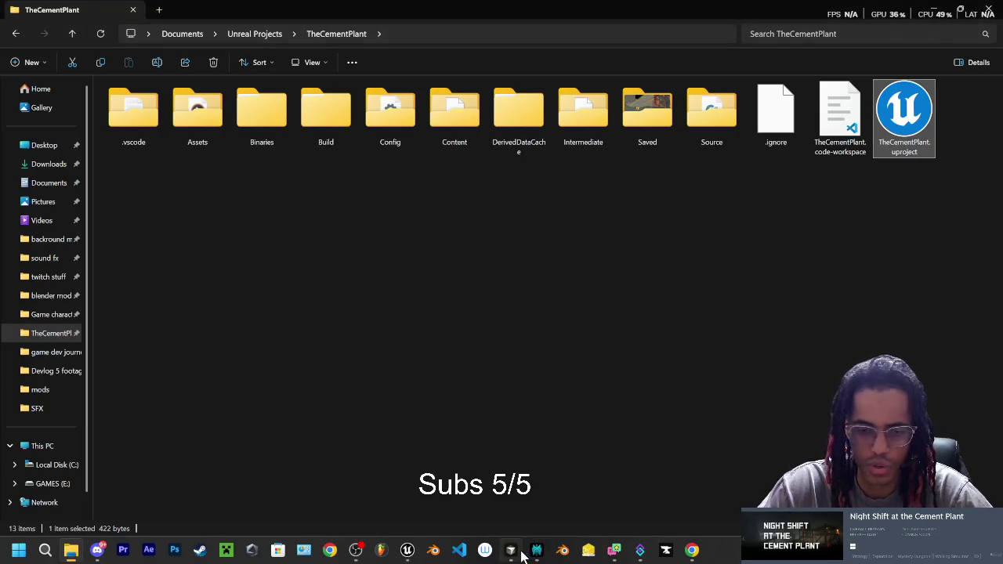
pyautogui.click(510, 550)
pyautogui.scroll(10, 806, 242)
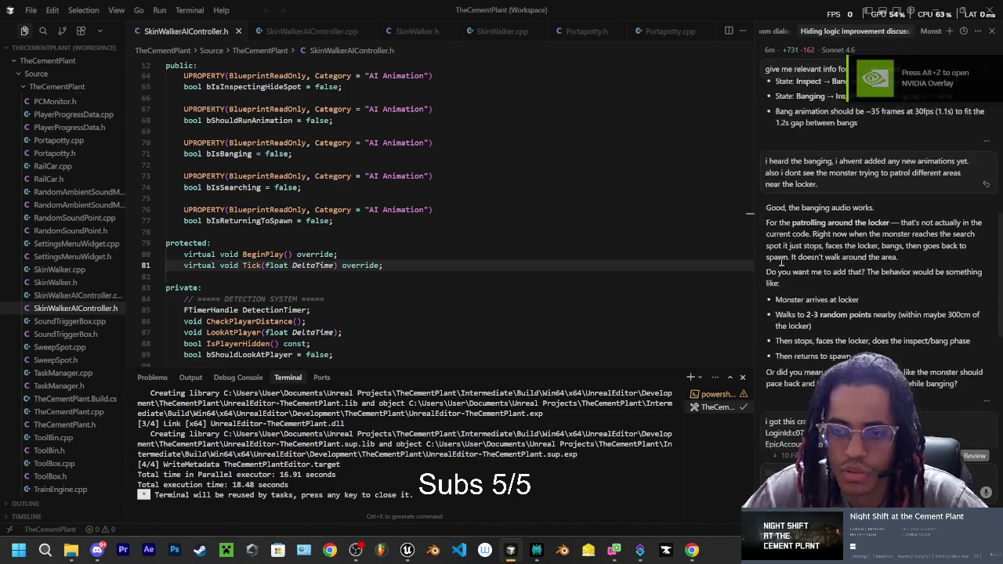
pyautogui.scroll(5, 780, 258)
pyautogui.scroll(-3, 792, 243)
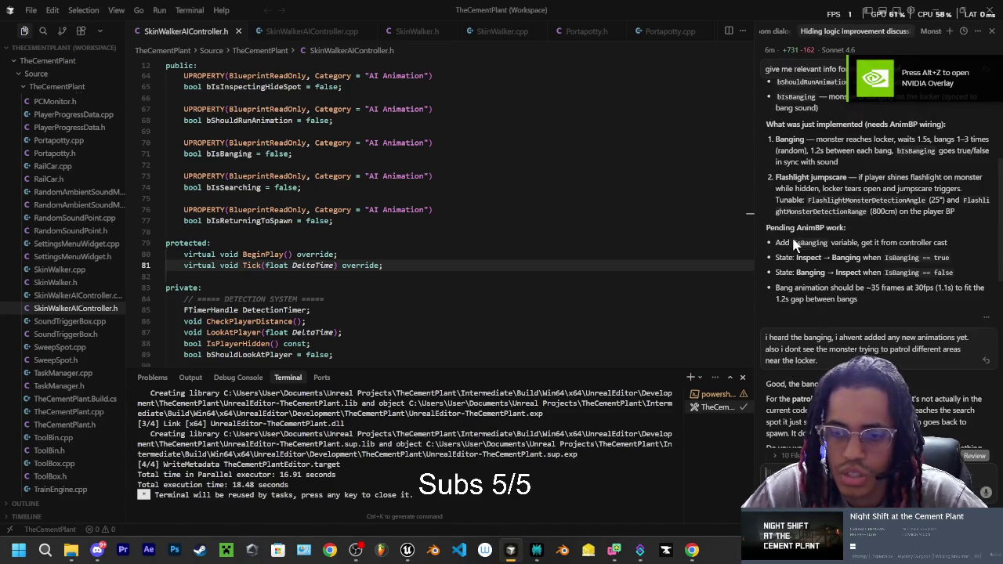
pyautogui.scroll(-1, 794, 241)
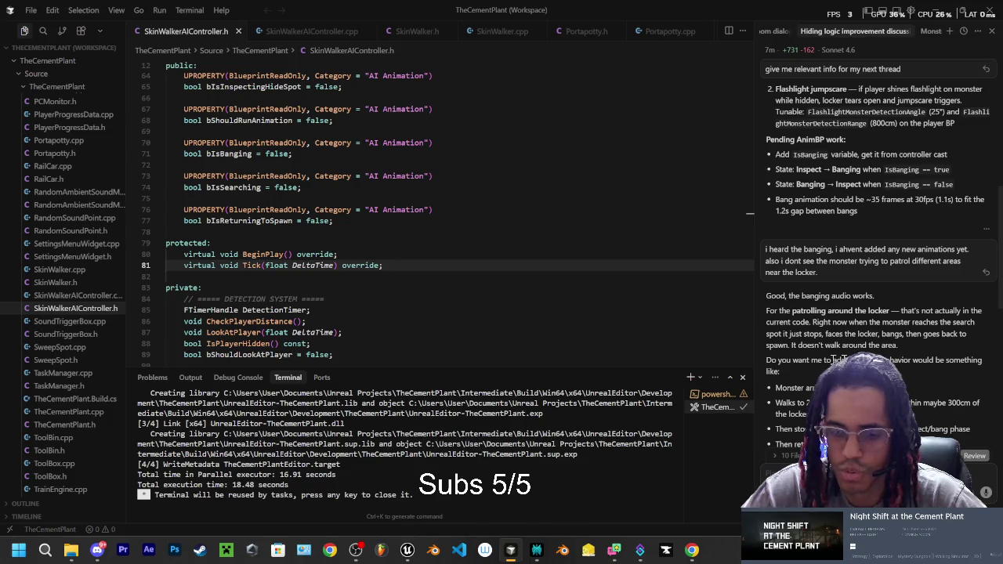
pyautogui.scroll(-1, 804, 368)
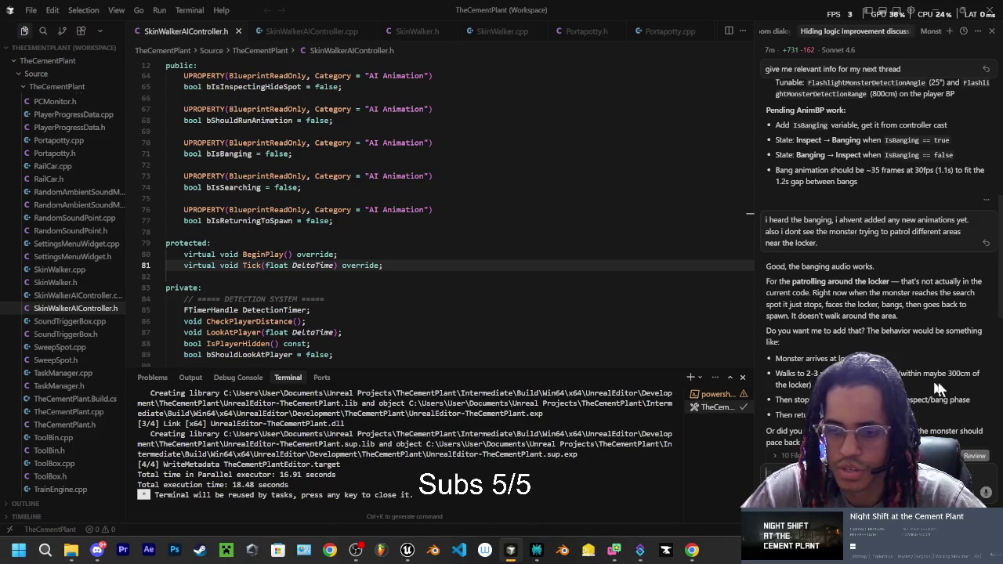
pyautogui.scroll(-1, 800, 375)
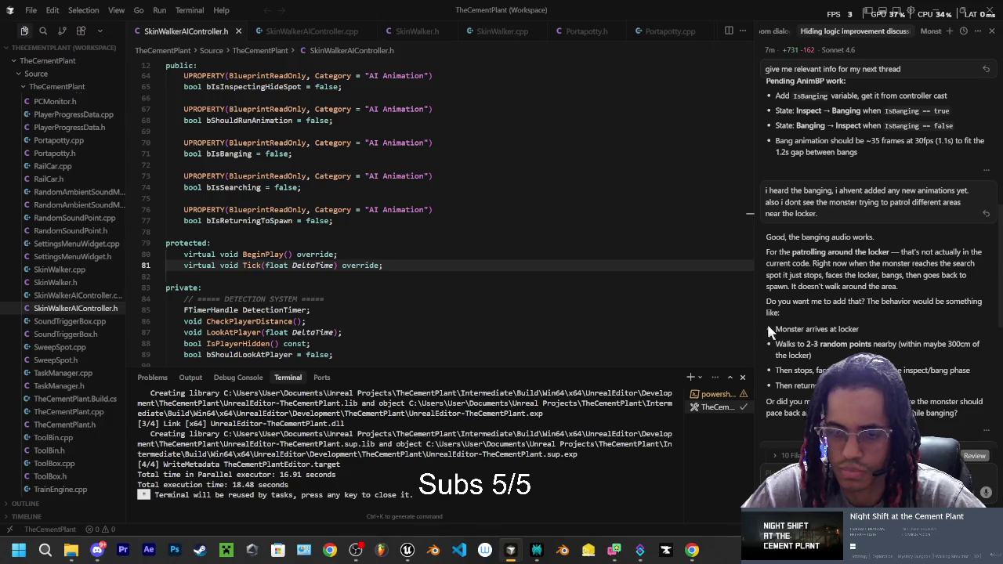
# Select the proposed locker patrol text and begin the reply 'yes lets do it li'.
pyautogui.moveTo(766, 303); pyautogui.dragTo(831, 386)
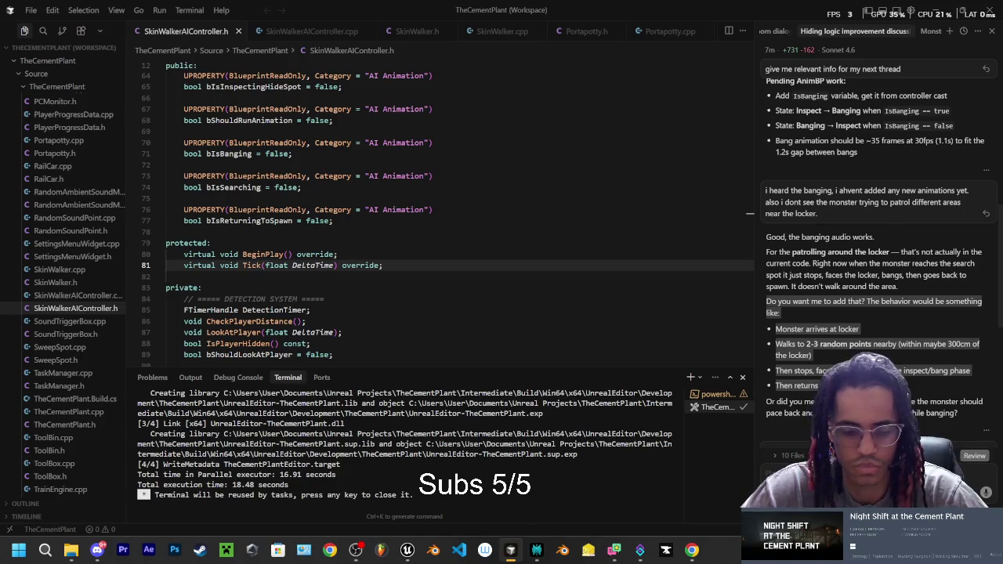
pyautogui.click(784, 472)
pyautogui.write('yes lets')
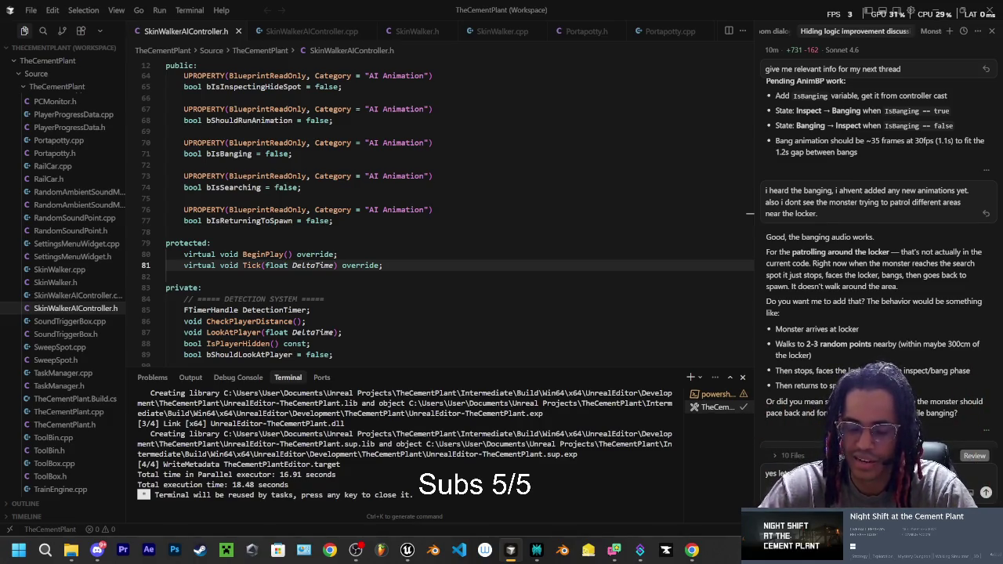
pyautogui.write('do it li')
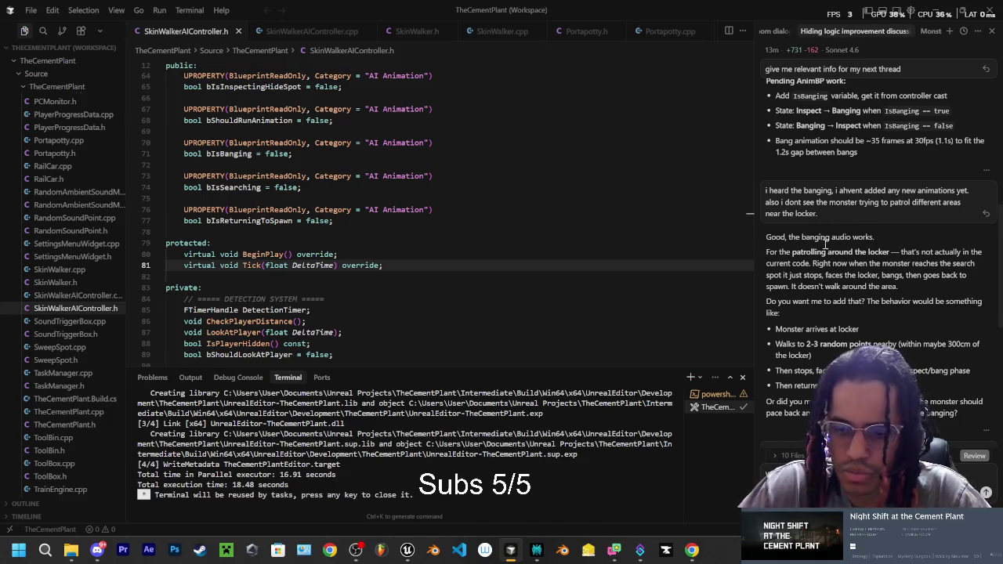
# Submit the 'yes lets do it like this' reply approving the locker patrol steps.
pyautogui.scroll(-1, 824, 237)
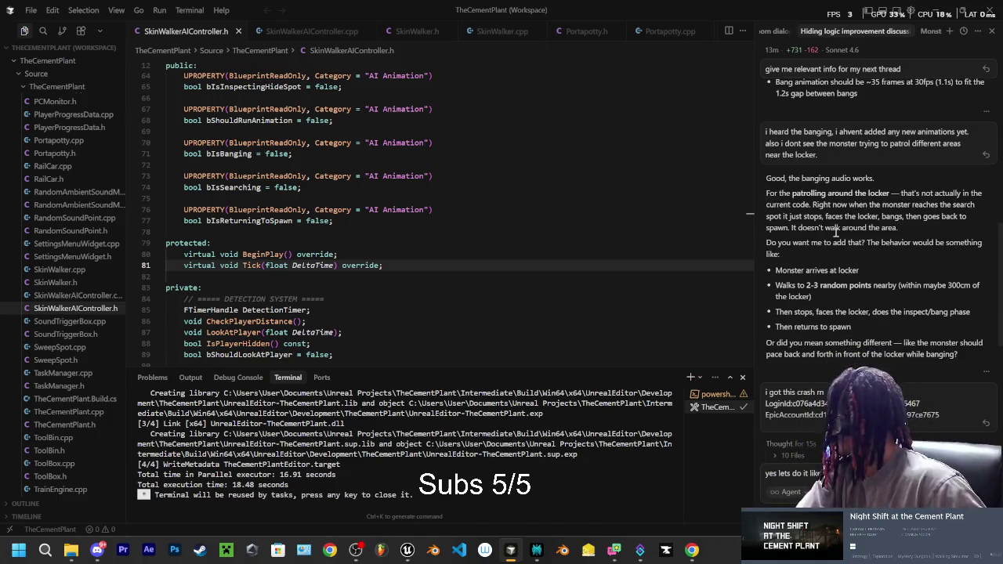
pyautogui.press('Return')
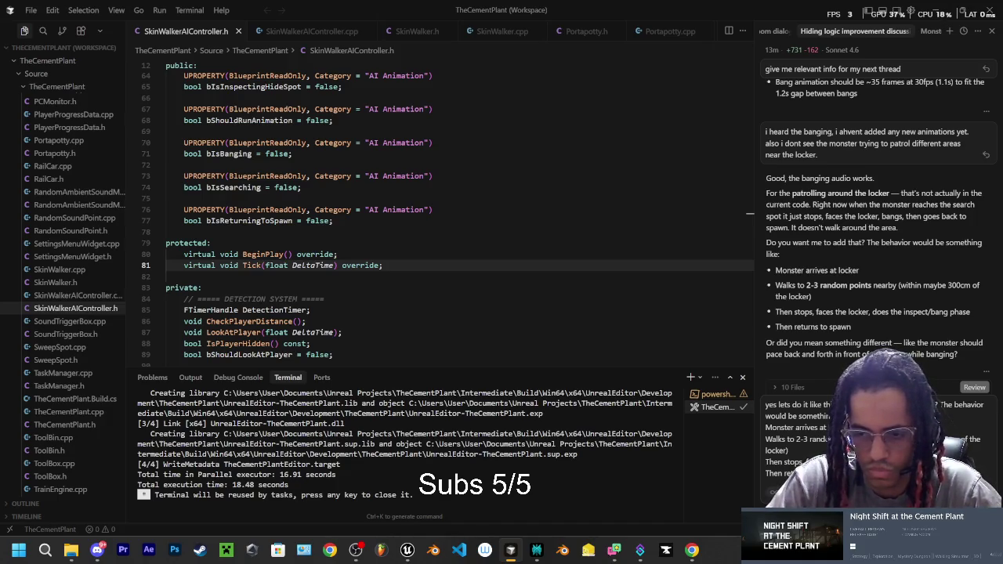
# Finish the step list (wander near the locker, face it, bang), fix 'lockr', and send it.
pyautogui.write('lockr al')
pyautogui.press('BackSpace')
pyautogui.press('BackSpace')
pyautogui.press('BackSpace')
pyautogui.write('er ')
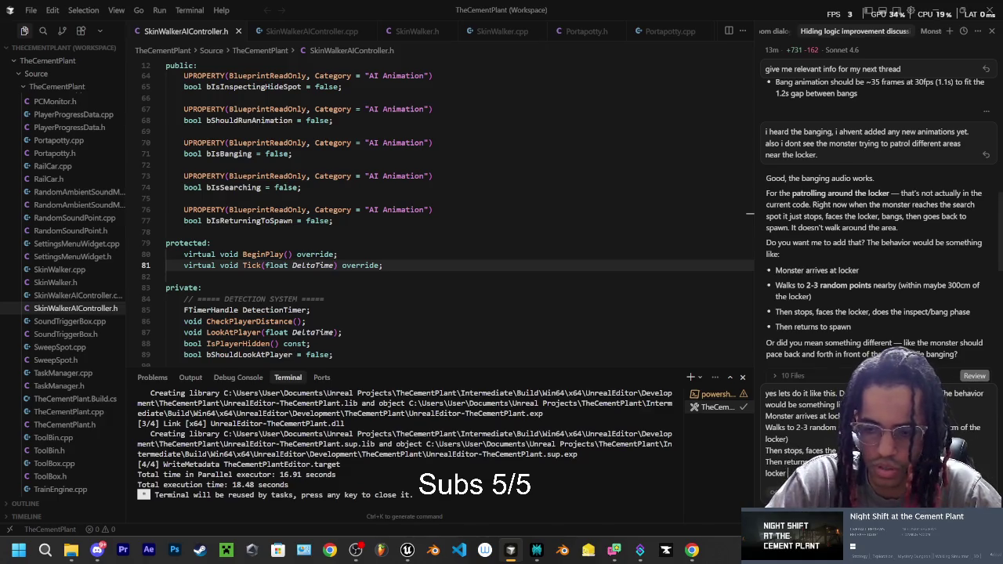
pyautogui.write('ar')
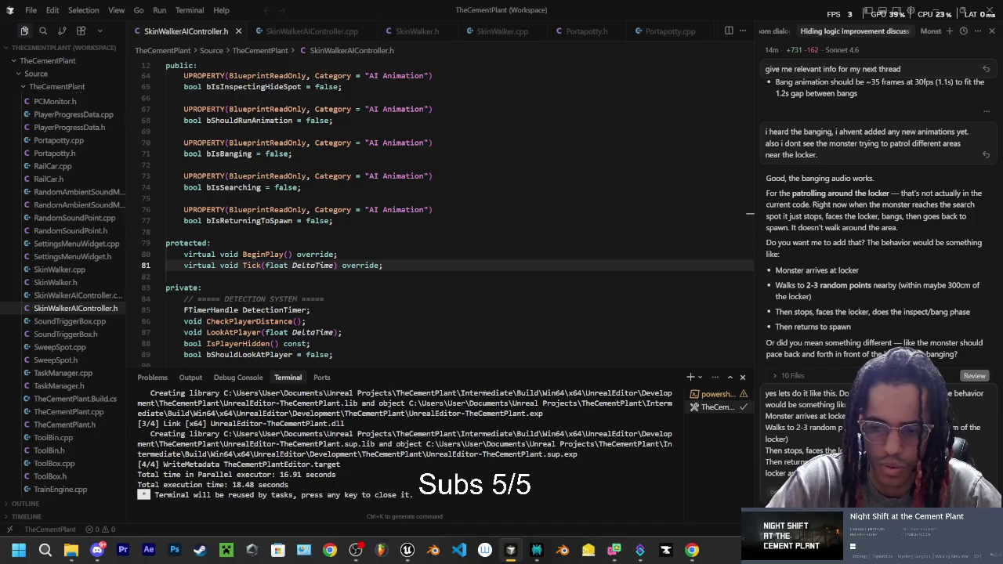
pyautogui.write('on the l')
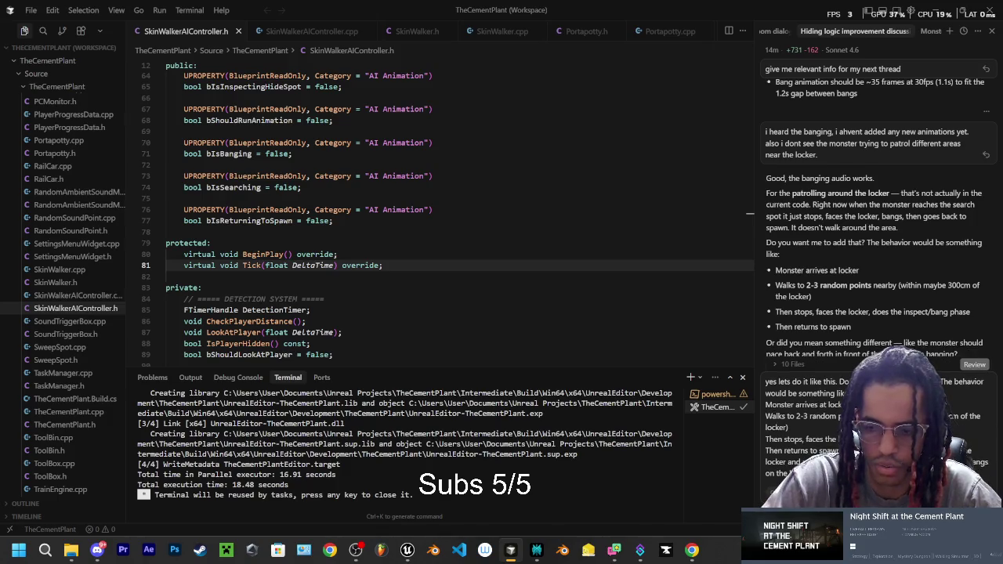
pyautogui.write('bangs')
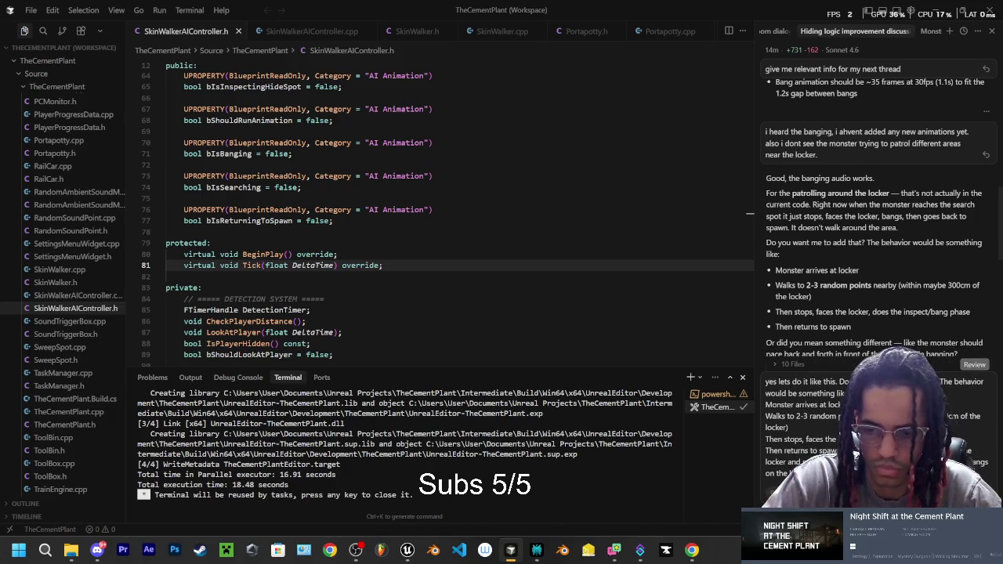
pyautogui.press('Return')
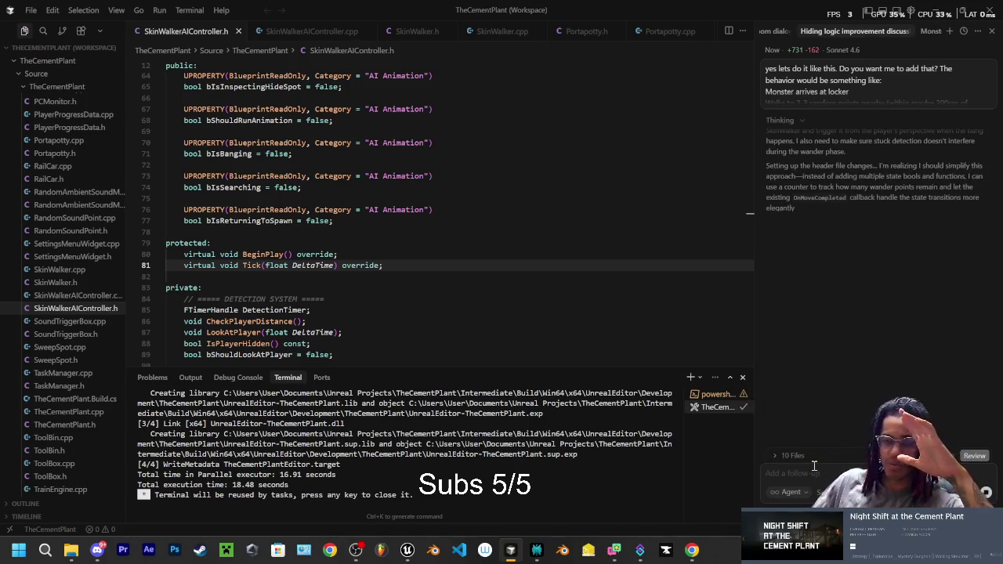
# Wait while the agent reads SkinWalkerAIController.cpp to plan the wander behaviour.
pyautogui.moveTo(76, 554)
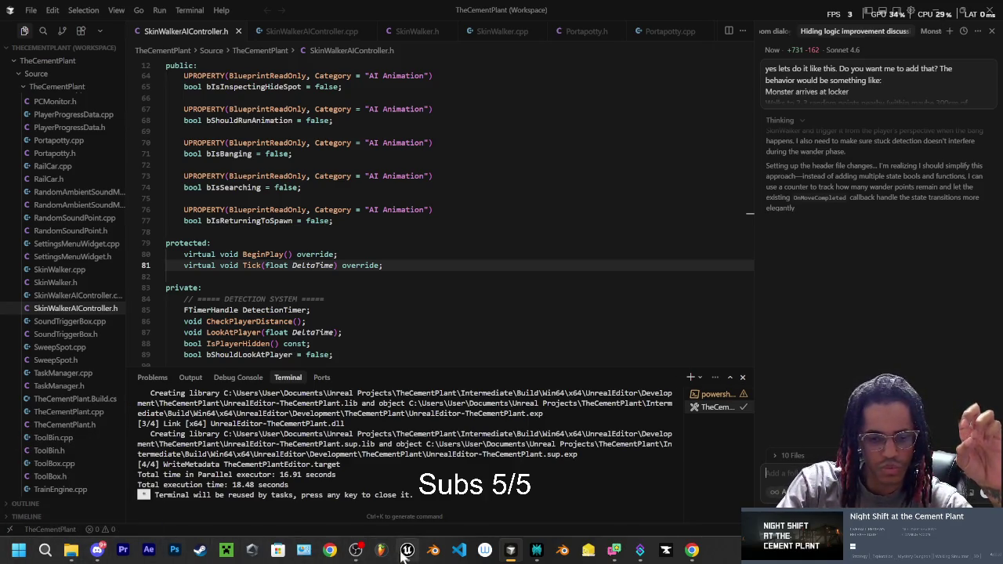
pyautogui.moveTo(538, 555)
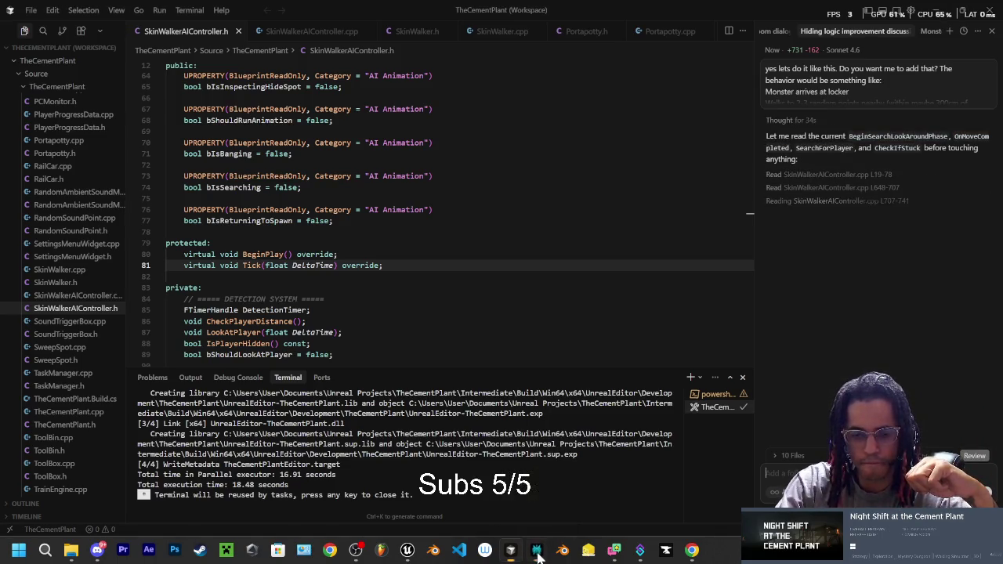
# In OBS, make the Image source visible, toggle the Vertical preview back off, and minimize OBS.
pyautogui.click(356, 550)
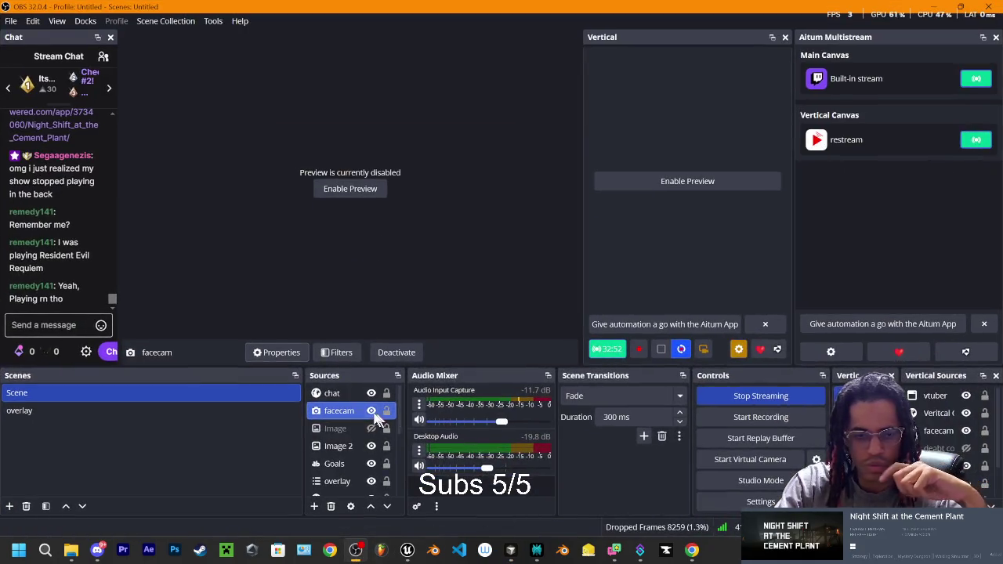
pyautogui.click(371, 427)
pyautogui.moveTo(359, 547)
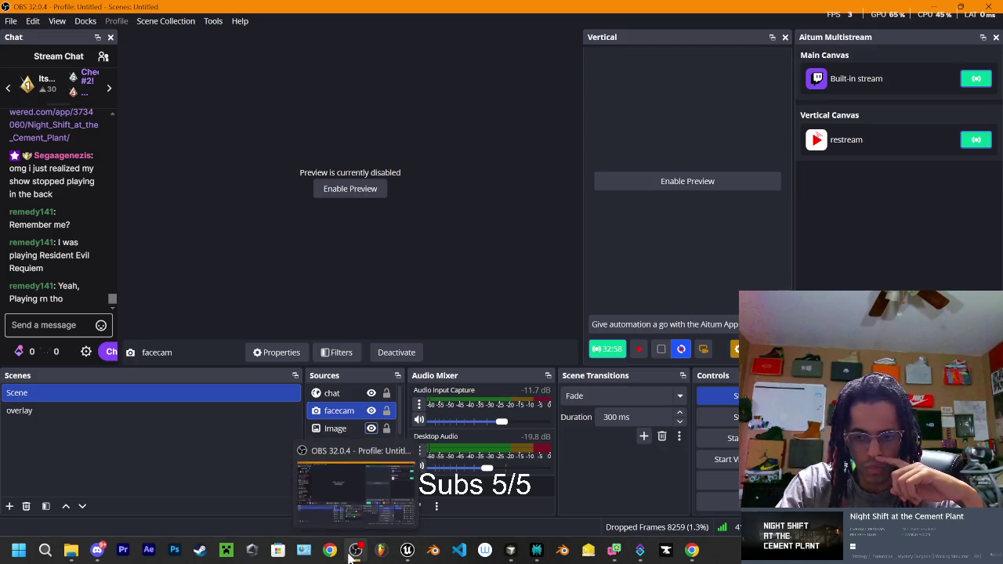
pyautogui.click(682, 184)
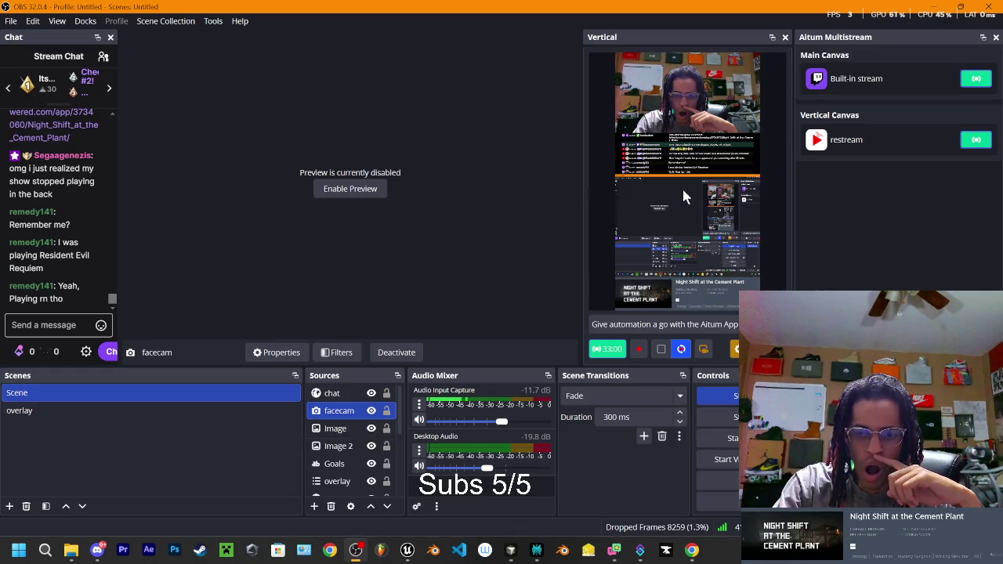
pyautogui.rightClick(674, 218)
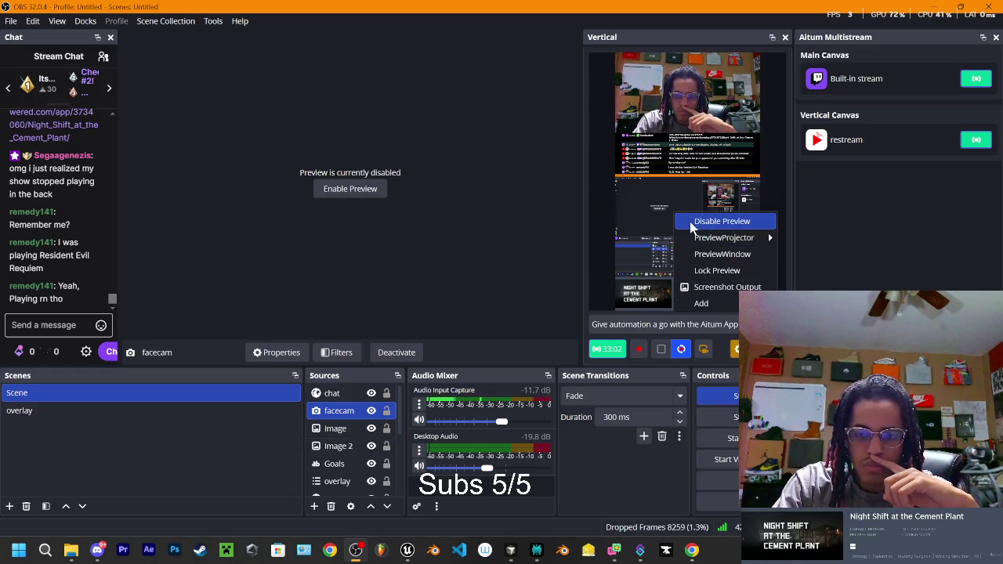
pyautogui.click(727, 222)
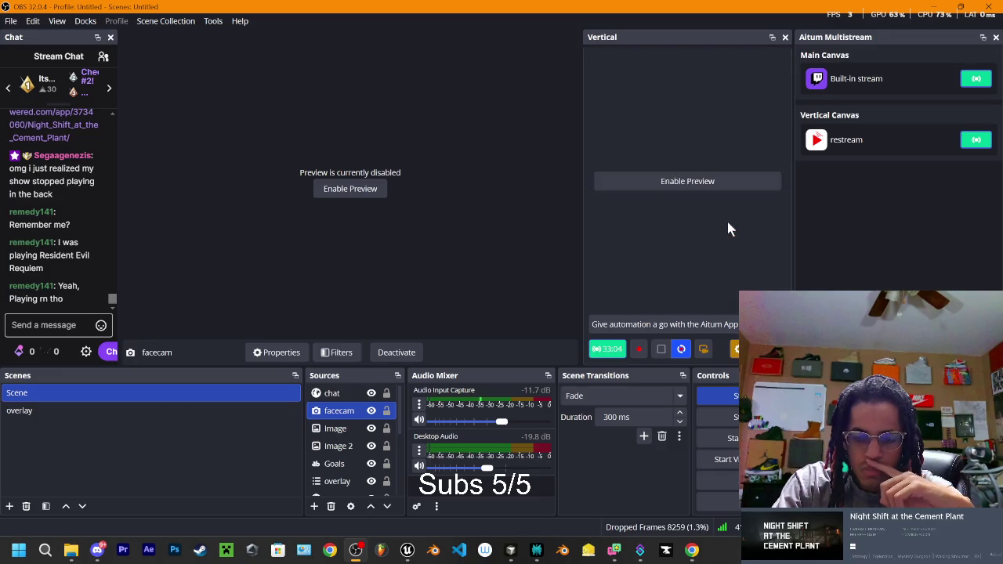
pyautogui.click(931, 13)
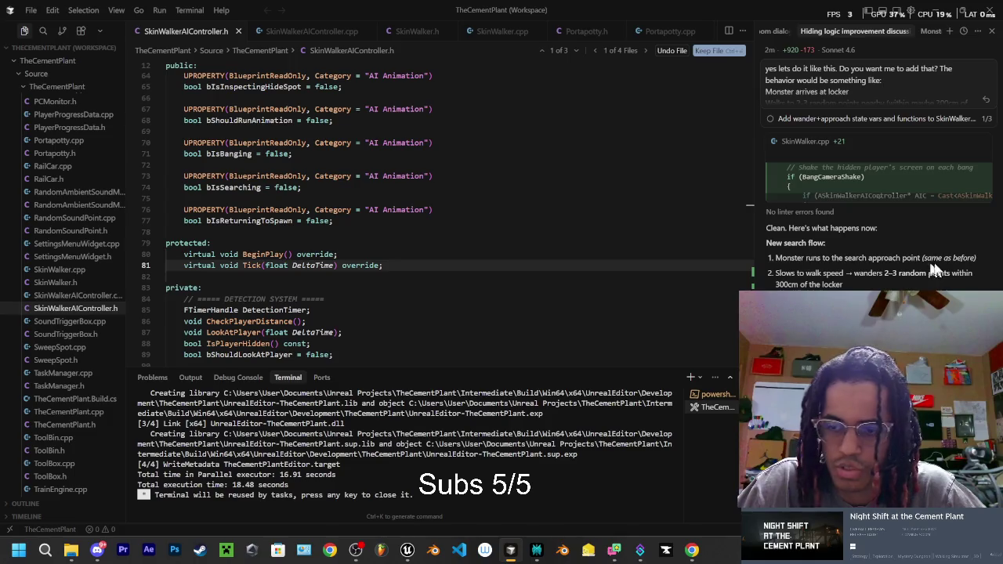
# Once the agent finishes the SkinWalker edits, bring up Unreal's ABP_SkinWalker LocoMotion graph.
pyautogui.click(407, 550)
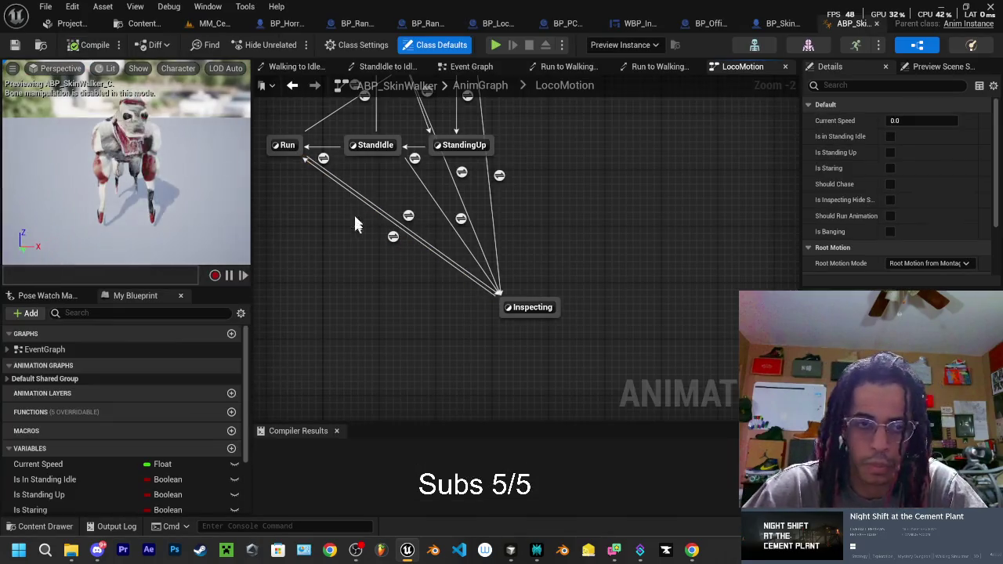
# Return to the main level editor and open the CementPlant level from the content folders.
pyautogui.click(233, 23)
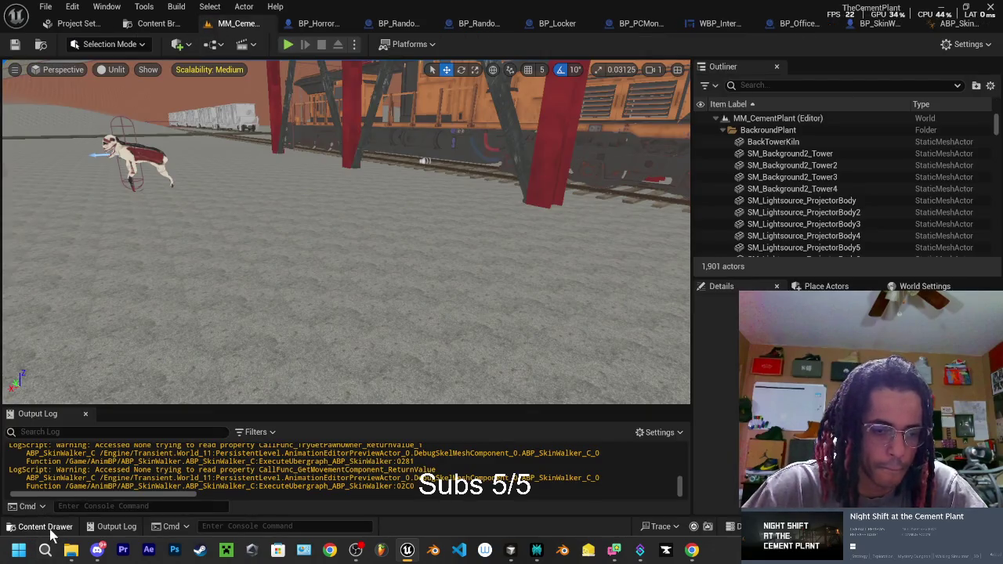
pyautogui.click(45, 526)
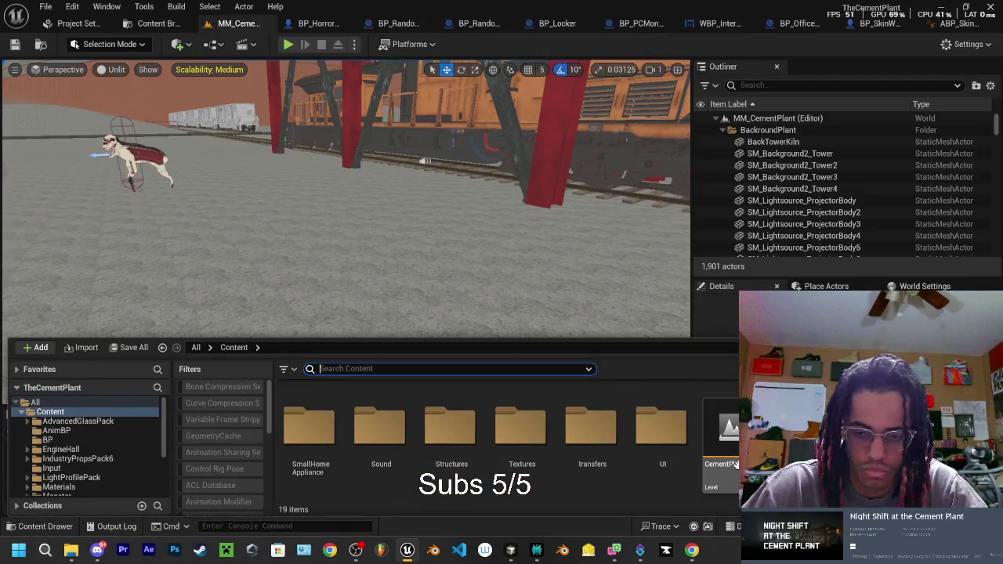
pyautogui.doubleClick(721, 435)
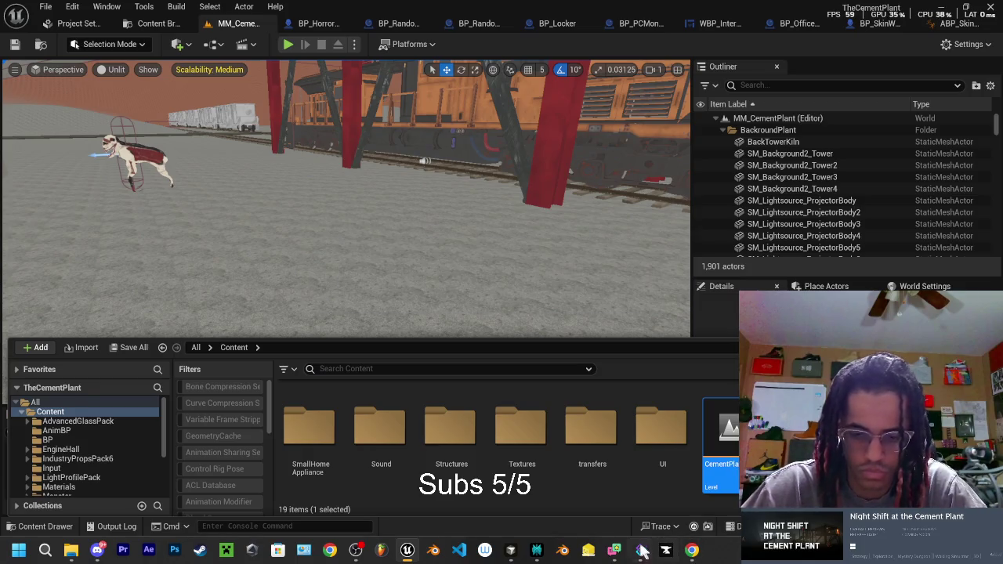
pyautogui.moveTo(536, 553)
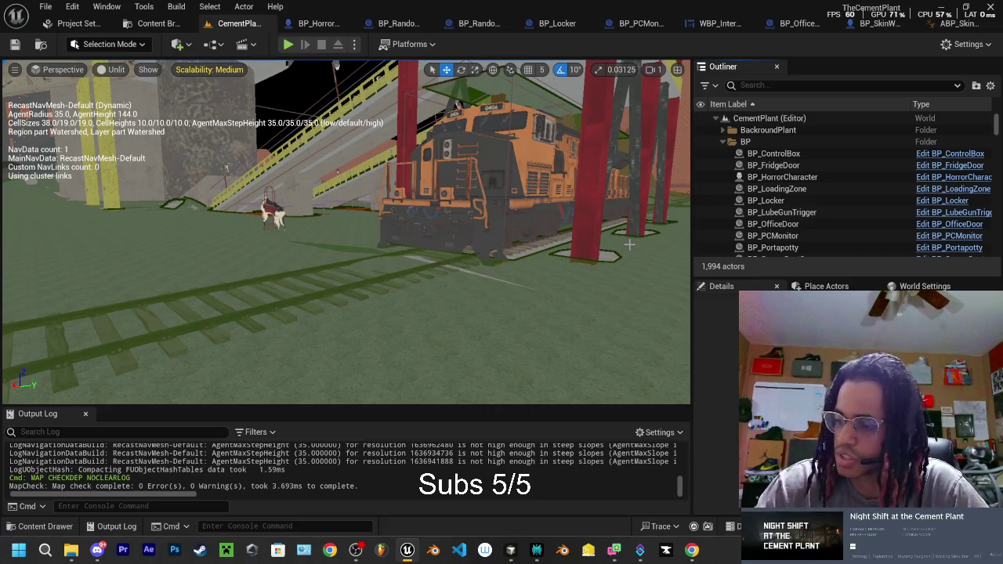
# Hide the navigation debug text in the viewport, then bring up OBS Studio.
pyautogui.hotkey('alt', 'Tab')
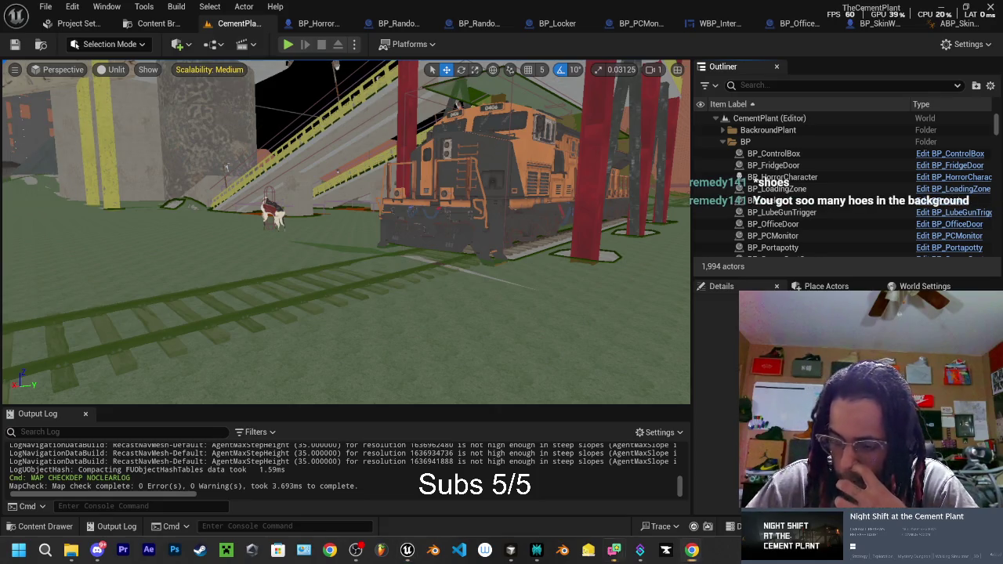
pyautogui.hotkey('alt', 'Tab')
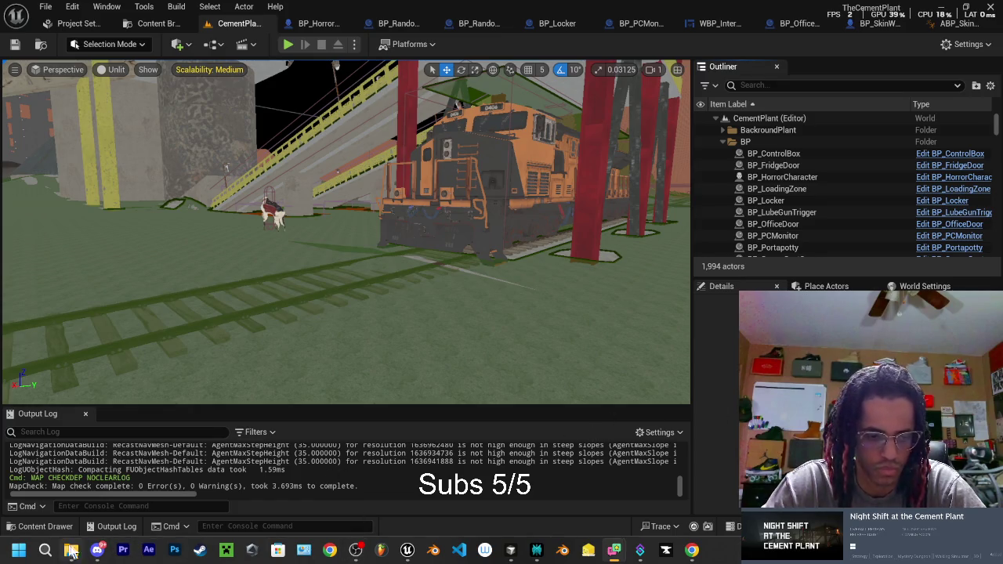
pyautogui.click(358, 551)
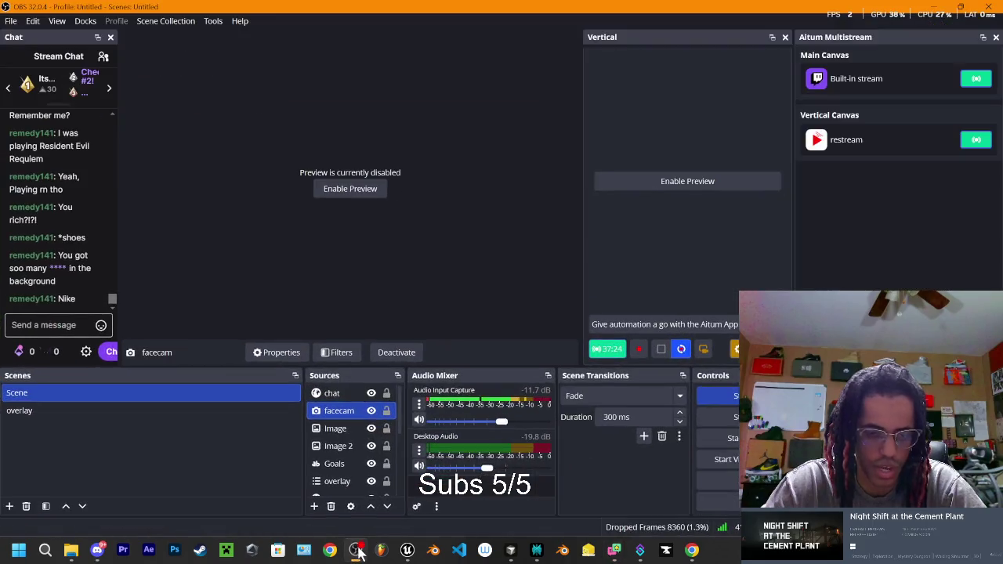
# Minimize OBS to get back to the editor, then switch to Cursor.
pyautogui.click(358, 551)
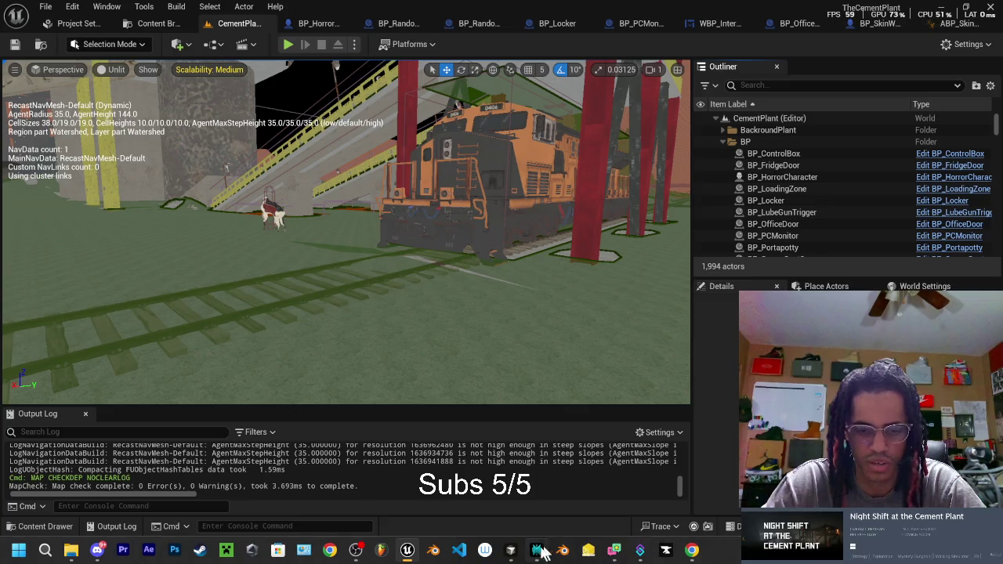
pyautogui.click(510, 550)
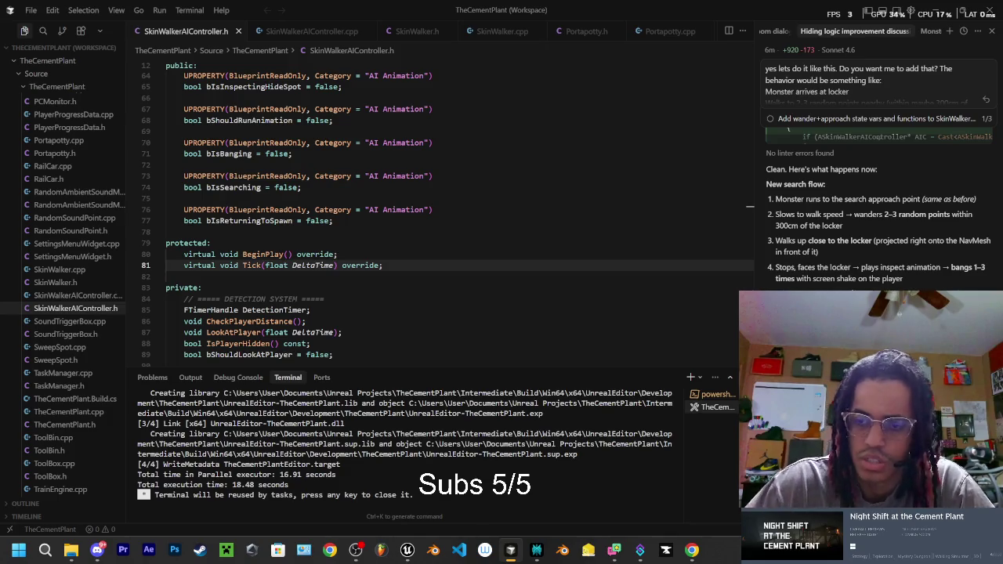
# Quote the 'Slows to walk speed' step and ask whether the monster still runs near the locker.
pyautogui.moveTo(774, 214); pyautogui.dragTo(853, 235)
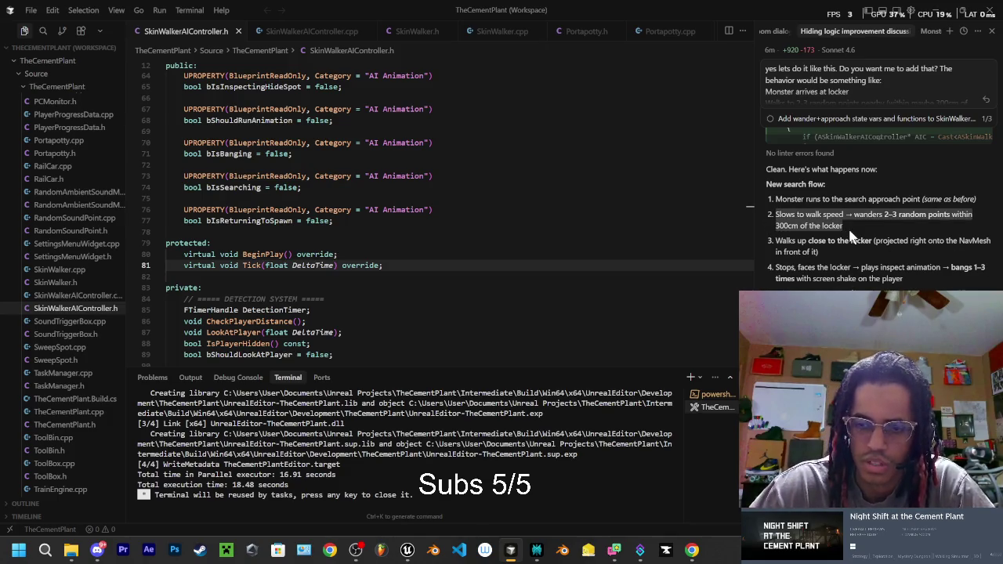
pyautogui.press('Escape')
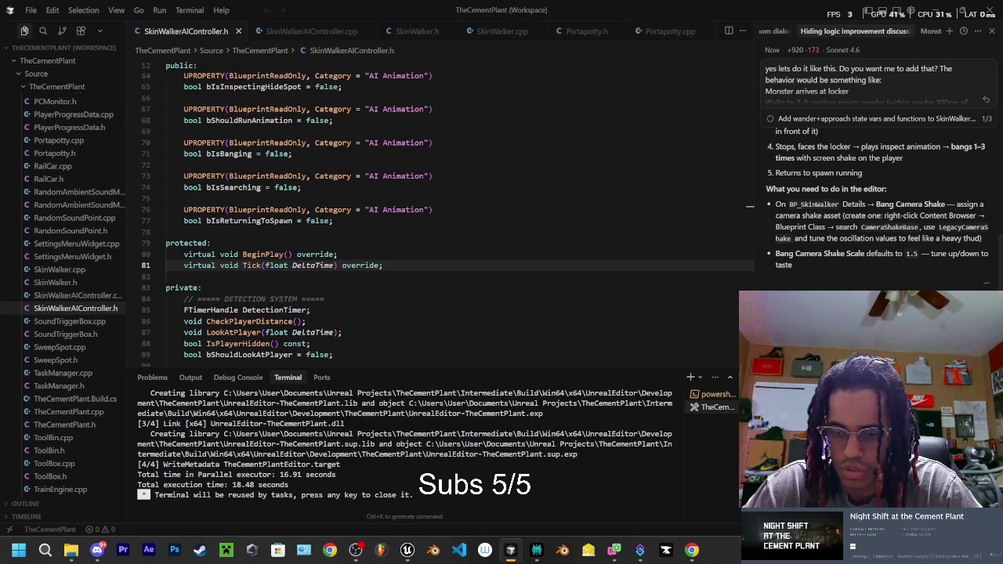
pyautogui.press('Return')
pyautogui.write('i noticed u said Slows to walk speed → wanders 2–3 random points within 300cm of the locker does the monster still use run')
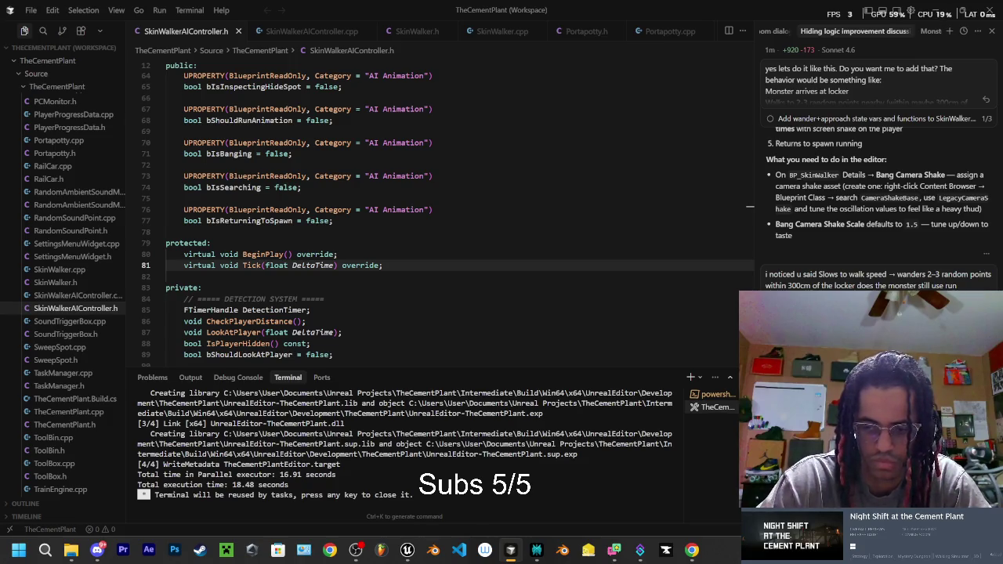
# Send the wandering-behavior change request, then run a Live Coding compile with Ctrl+Alt+F11.
pyautogui.press('Return')
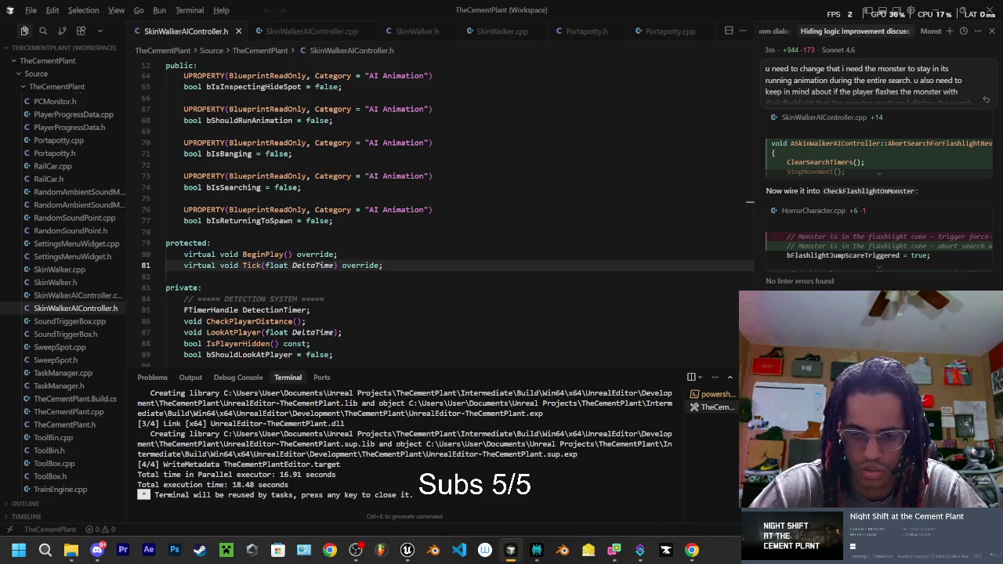
pyautogui.hotkey('ctrl', 'alt', 'F11')
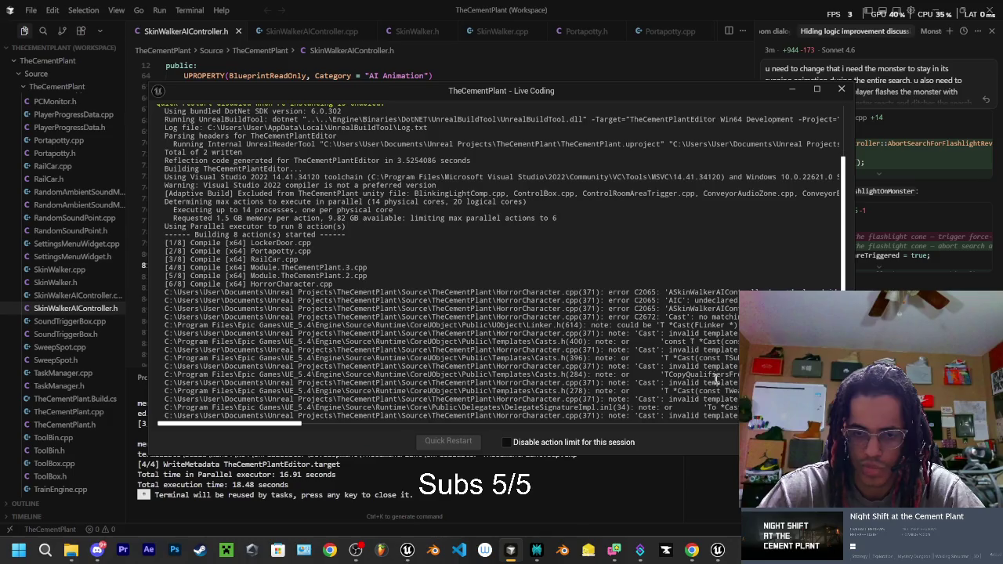
# Copy the HorrorCharacter.cpp error lines from the Live Coding log into the Cursor chat and send them.
pyautogui.moveTo(330, 243)
pyautogui.mouseDown()
pyautogui.moveTo(690, 335)
pyautogui.moveTo(301, 435)
pyautogui.moveTo(267, 426)
pyautogui.mouseUp()
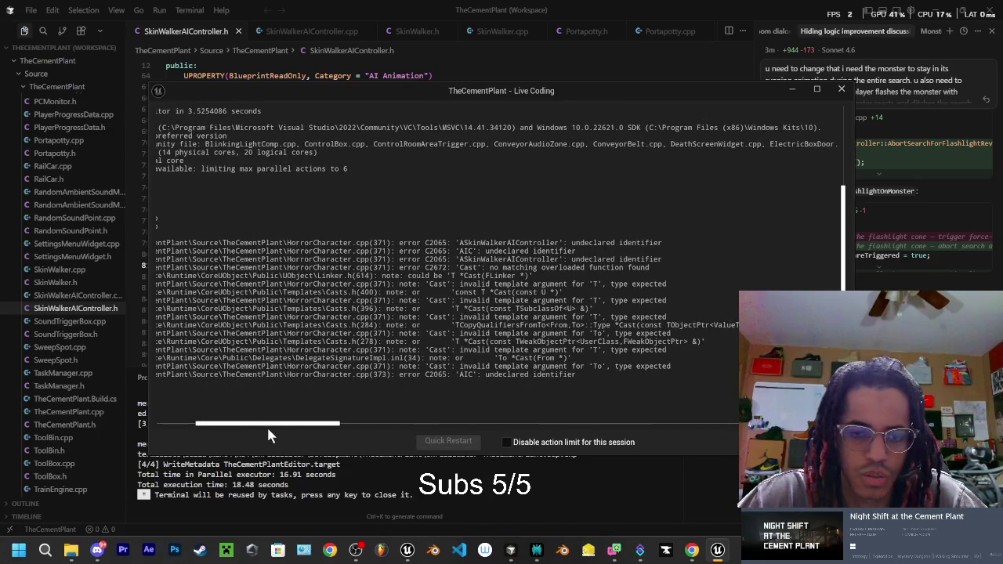
pyautogui.moveTo(266, 425); pyautogui.dragTo(258, 426)
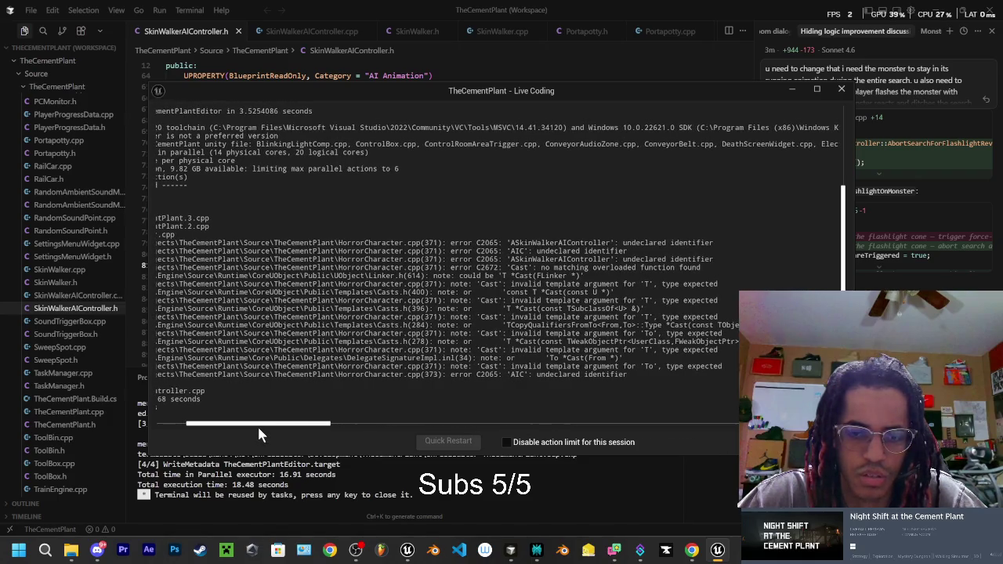
pyautogui.click(712, 471)
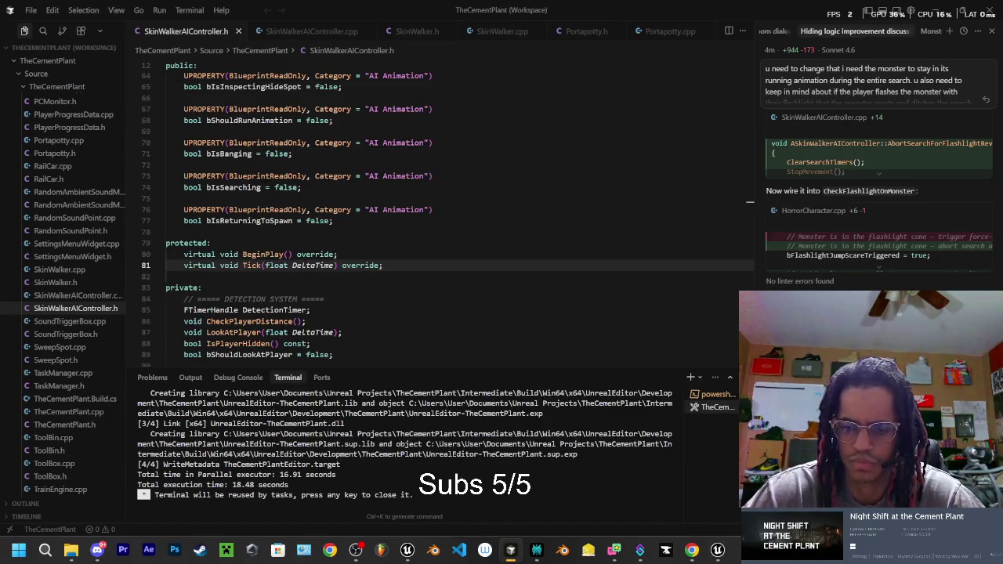
pyautogui.press('Return')
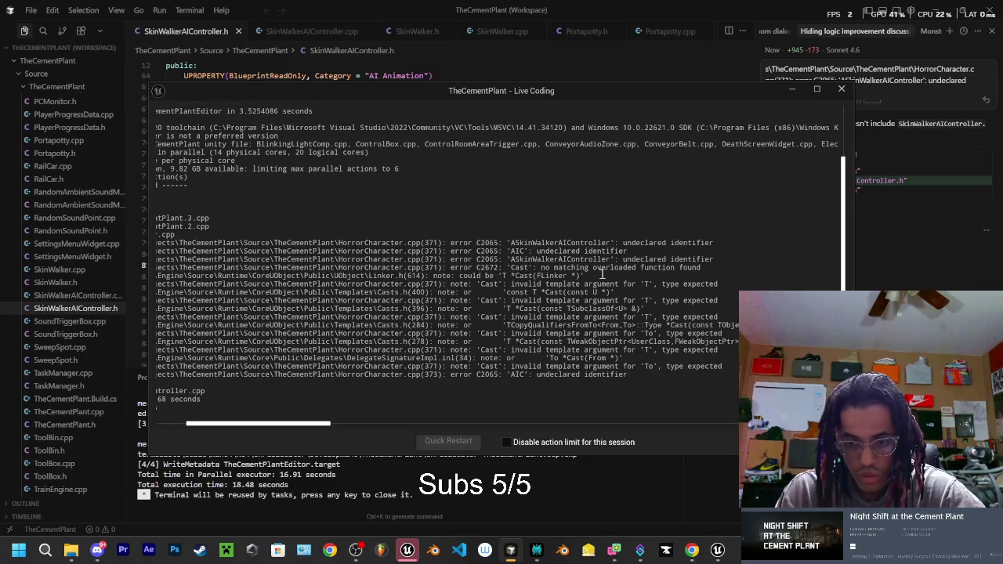
pyautogui.click(842, 89)
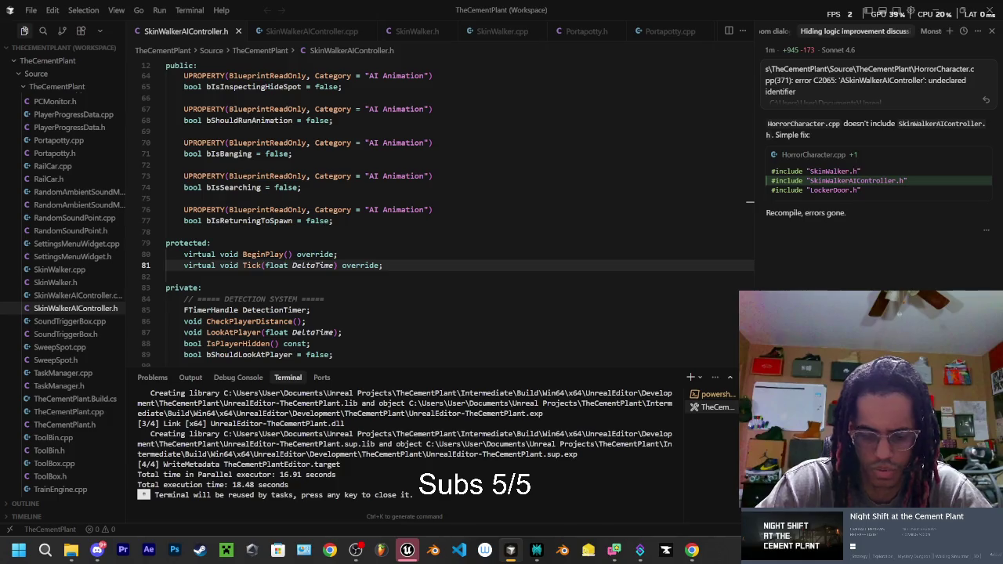
# Ask the assistant how to set up the BS_BangShake camera shake for the bang.
pyautogui.press('Return')
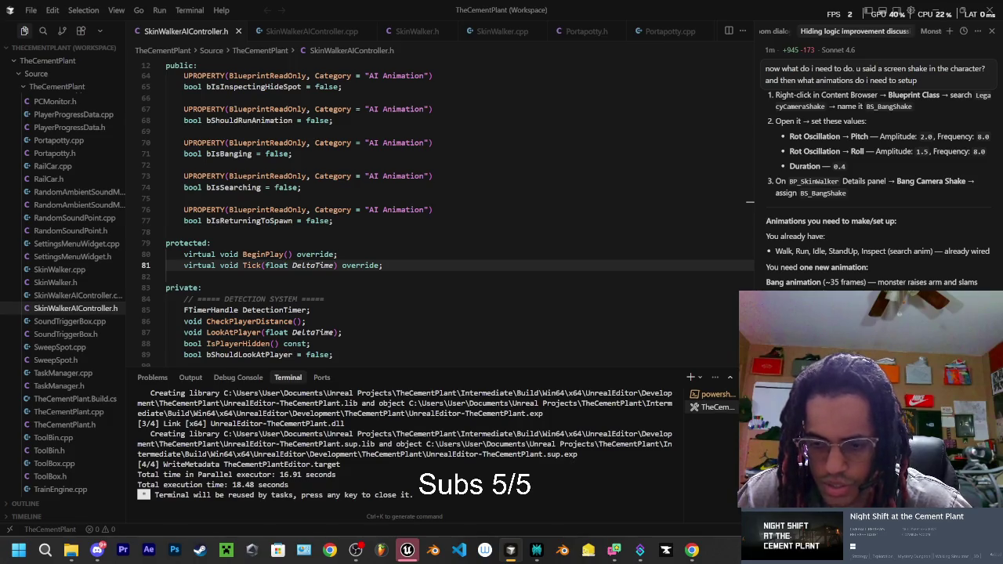
# Add a state named Banging to the ABP_SkinWalker LocoMotion state machine.
pyautogui.click(407, 550)
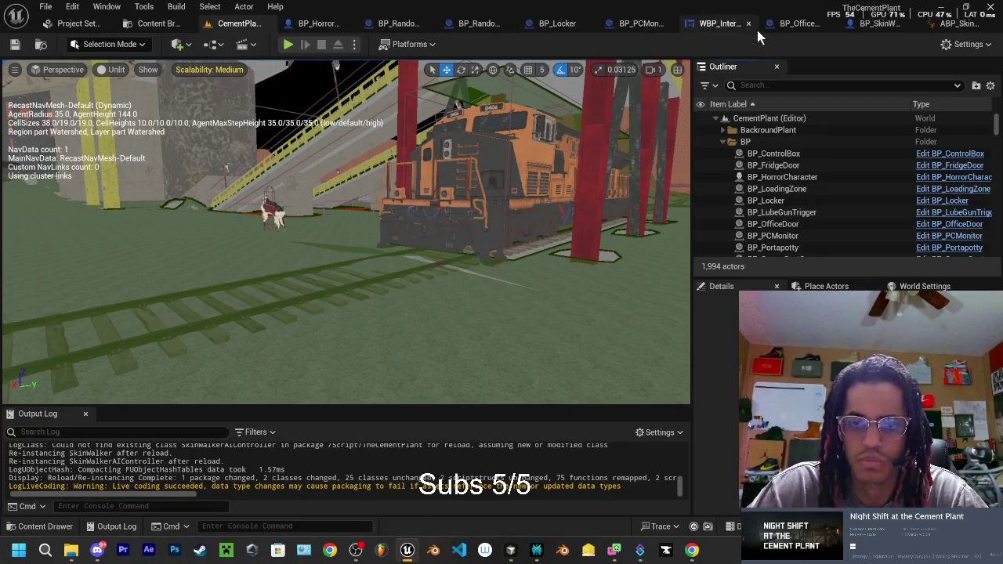
pyautogui.click(957, 23)
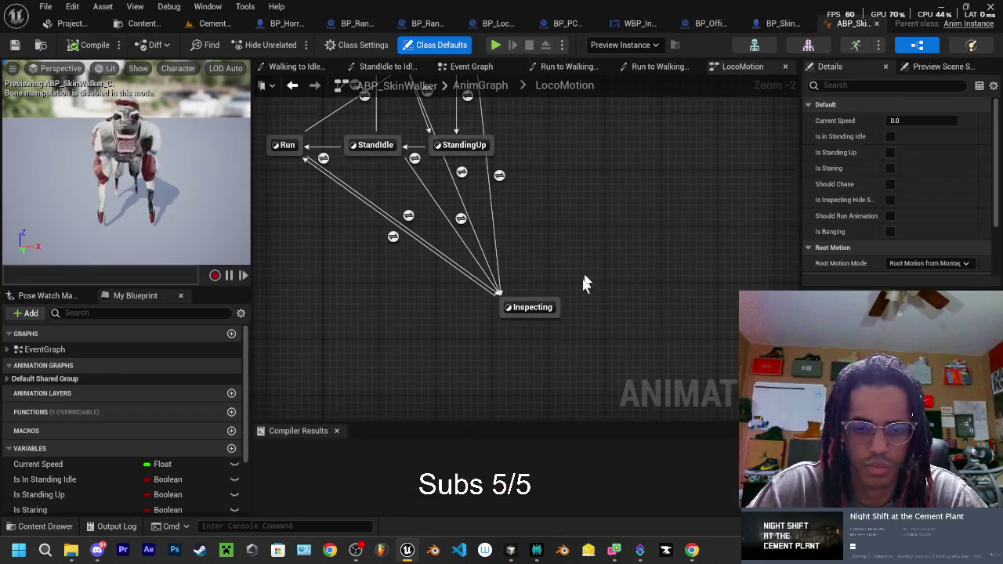
pyautogui.rightClick(606, 327)
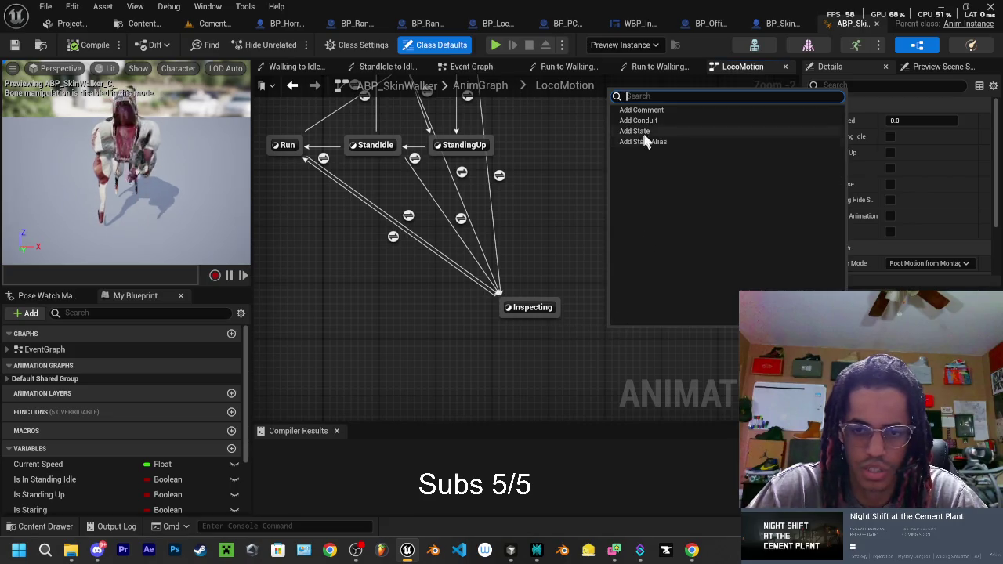
pyautogui.click(644, 134)
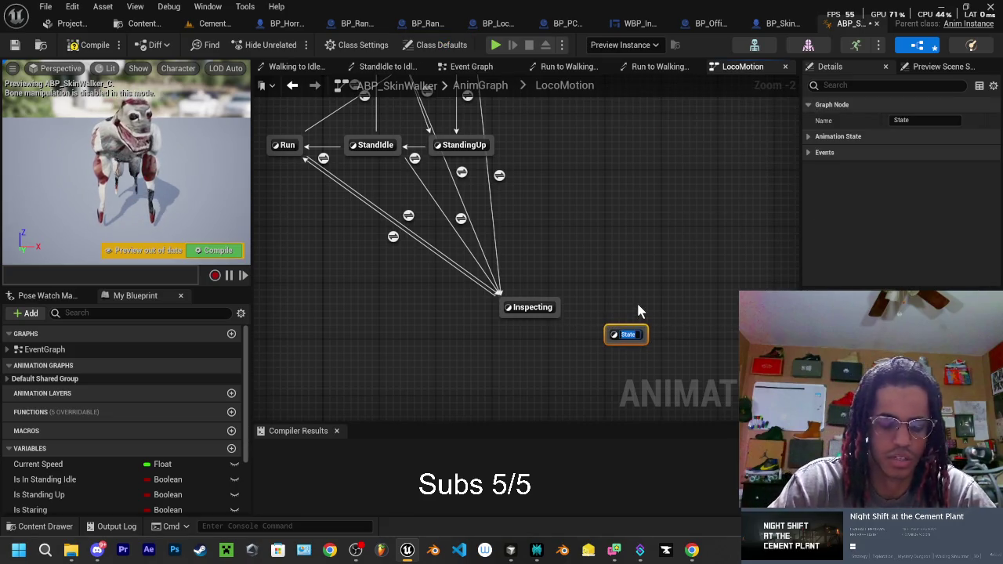
pyautogui.write('Banging')
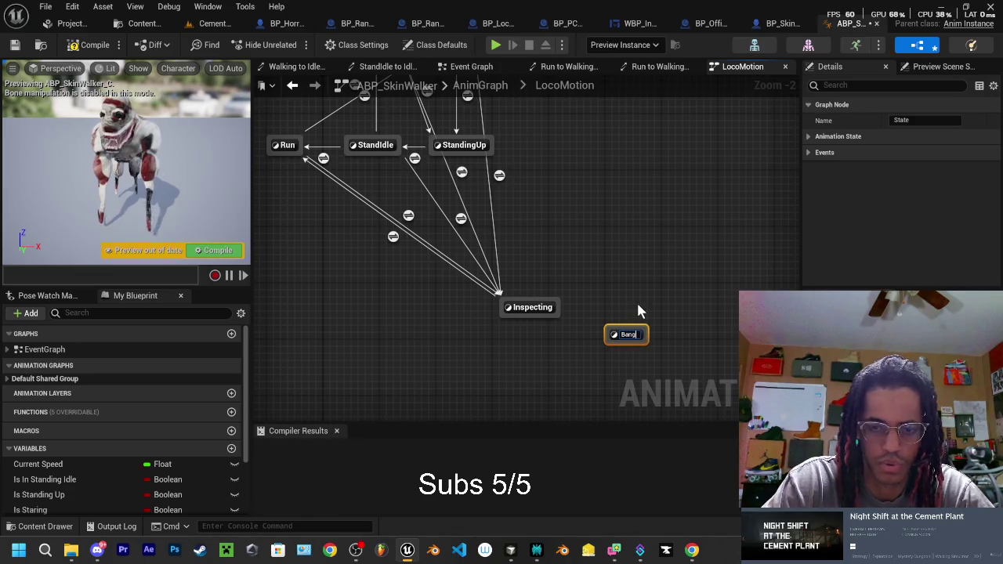
pyautogui.click(629, 299)
# Link Inspecting to Banging with a transition and open its rule graph.
pyautogui.moveTo(560, 309); pyautogui.dragTo(623, 335)
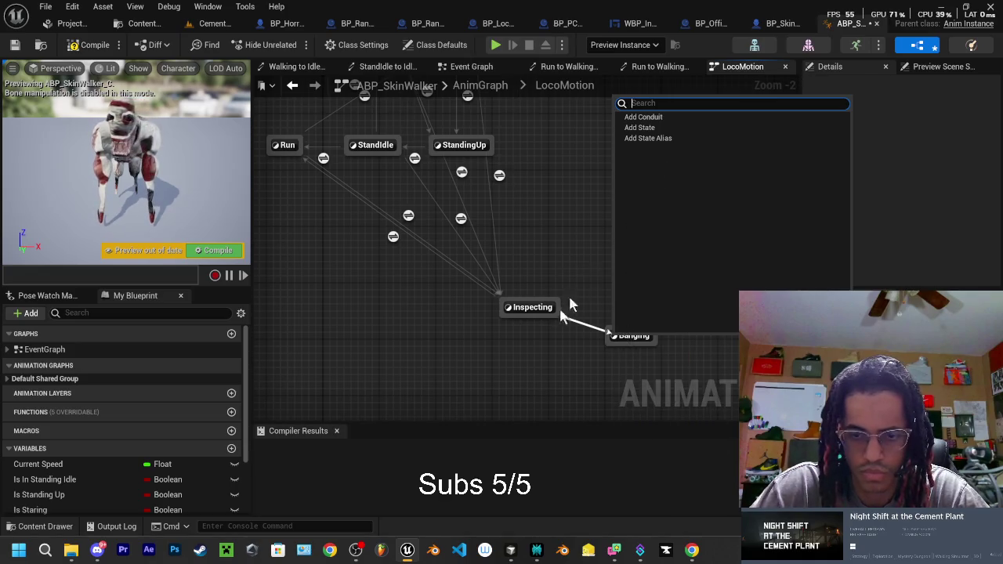
pyautogui.click(571, 303)
pyautogui.moveTo(559, 317); pyautogui.dragTo(616, 345)
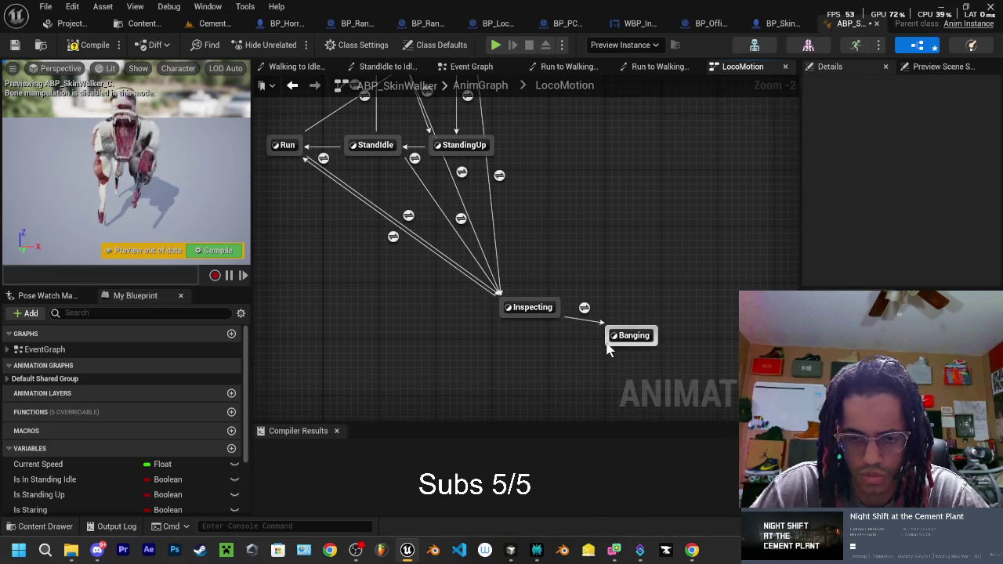
pyautogui.doubleClick(584, 307)
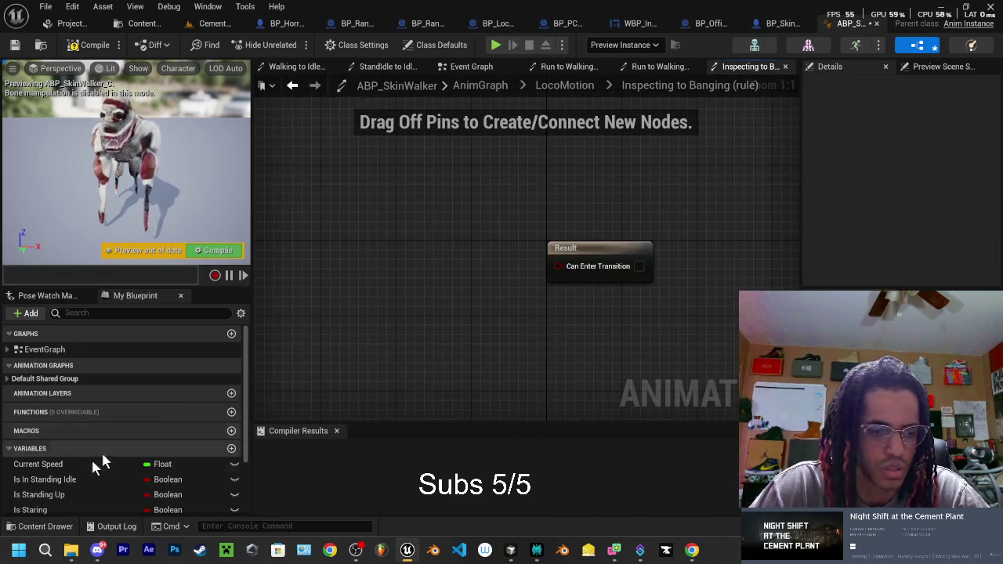
# Wire an Is Banging getter into Can Enter Transition and compile ABP_SkinWalker.
pyautogui.scroll(-3, 98, 462)
pyautogui.moveTo(39, 490)
pyautogui.mouseDown()
pyautogui.moveTo(385, 298)
pyautogui.moveTo(540, 264)
pyautogui.moveTo(470, 255)
pyautogui.mouseUp()
pyautogui.click(416, 313)
pyautogui.moveTo(431, 298); pyautogui.dragTo(384, 310)
pyautogui.press('Escape')
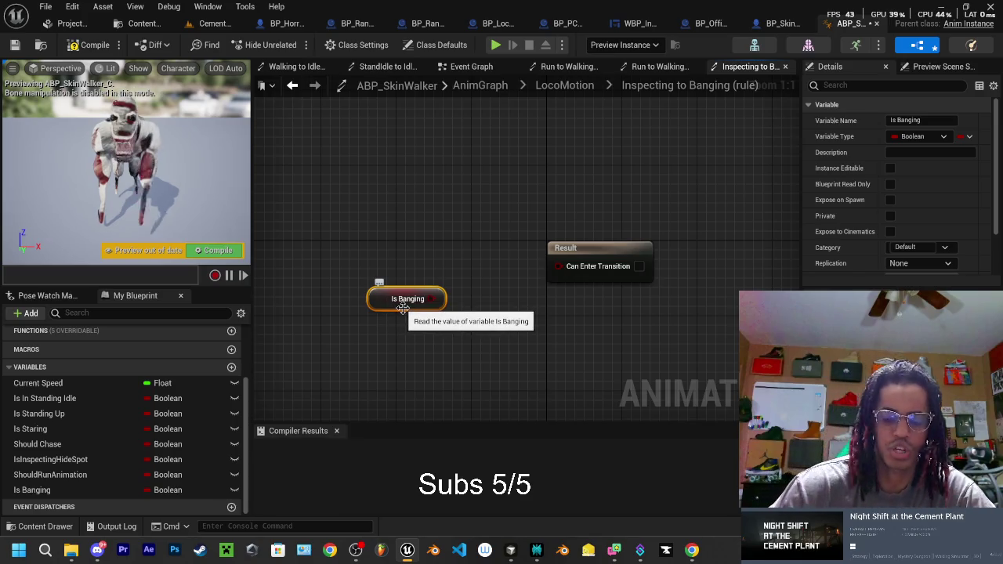
pyautogui.press('Delete')
pyautogui.moveTo(41, 485)
pyautogui.mouseDown()
pyautogui.moveTo(384, 292)
pyautogui.moveTo(558, 265)
pyautogui.mouseUp()
pyautogui.moveTo(353, 284)
pyautogui.mouseDown()
pyautogui.moveTo(400, 227)
pyautogui.moveTo(395, 276)
pyautogui.moveTo(400, 265)
pyautogui.mouseUp()
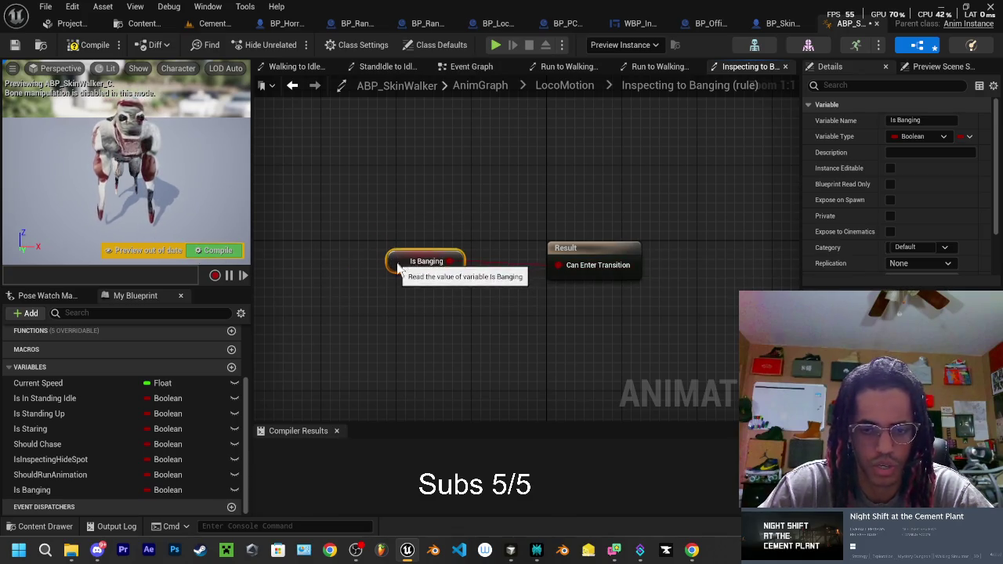
pyautogui.click(229, 251)
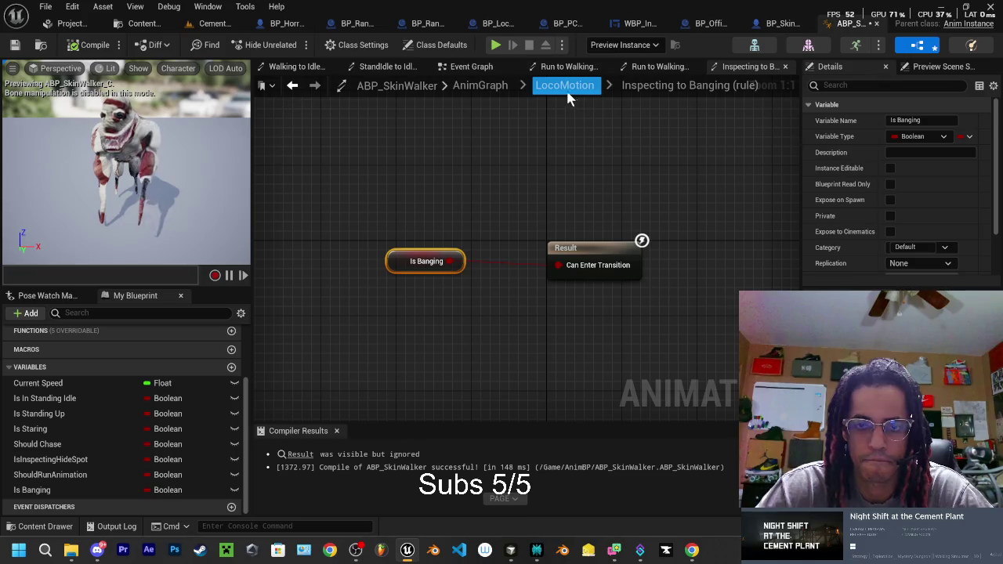
# Zoom out and pan the Event Graph to view the SET chain with Is Banging and Current Speed.
pyautogui.click(474, 68)
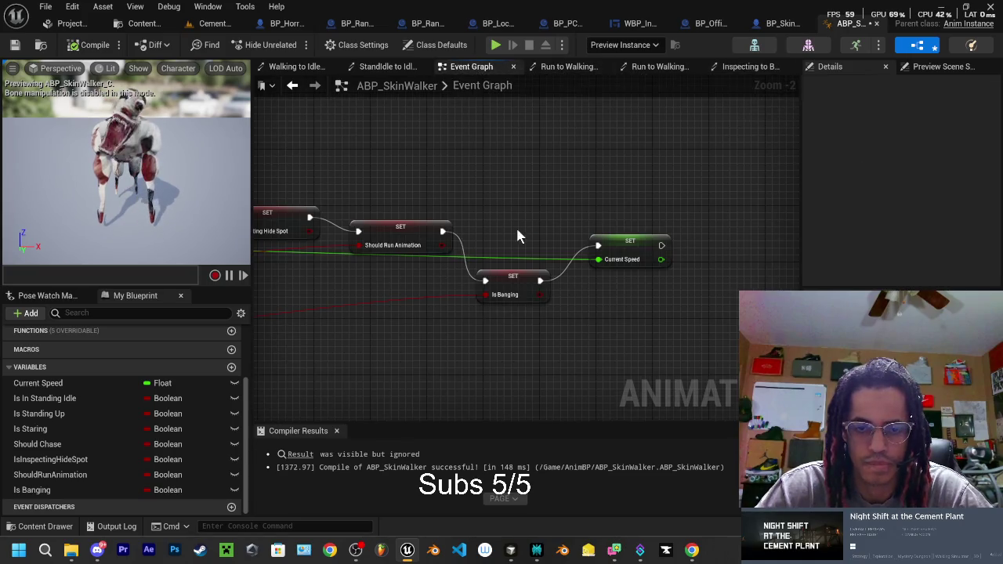
pyautogui.scroll(-1, 531, 184)
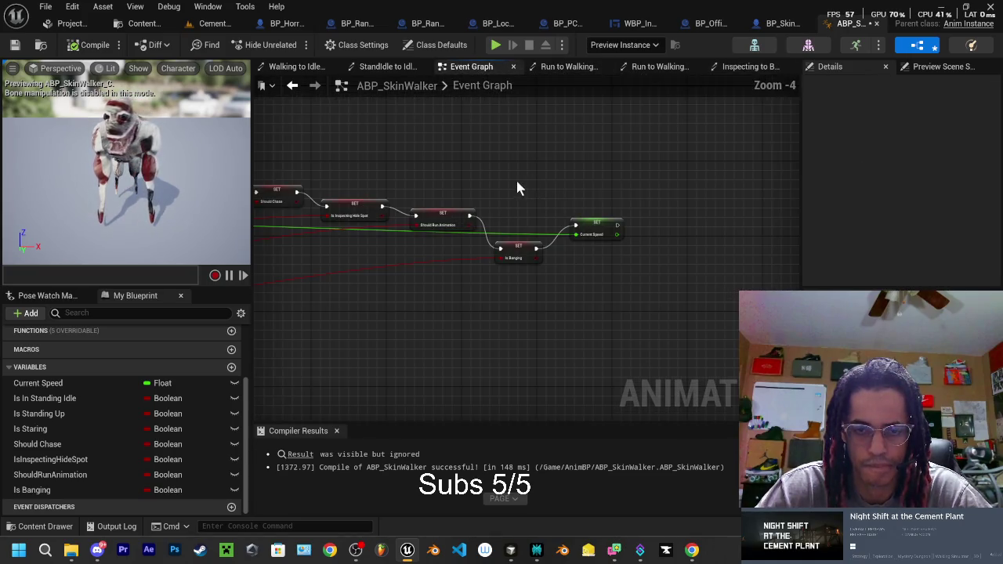
pyautogui.moveTo(507, 188); pyautogui.dragTo(676, 179)
pyautogui.scroll(-1, 664, 192)
pyautogui.moveTo(506, 340)
pyautogui.mouseDown()
pyautogui.moveTo(685, 294)
pyautogui.moveTo(580, 317)
pyautogui.moveTo(515, 348)
pyautogui.moveTo(444, 335)
pyautogui.mouseUp()
# Bring up the BP_HorrorCharacter blueprint's Event Graph.
pyautogui.moveTo(694, 553)
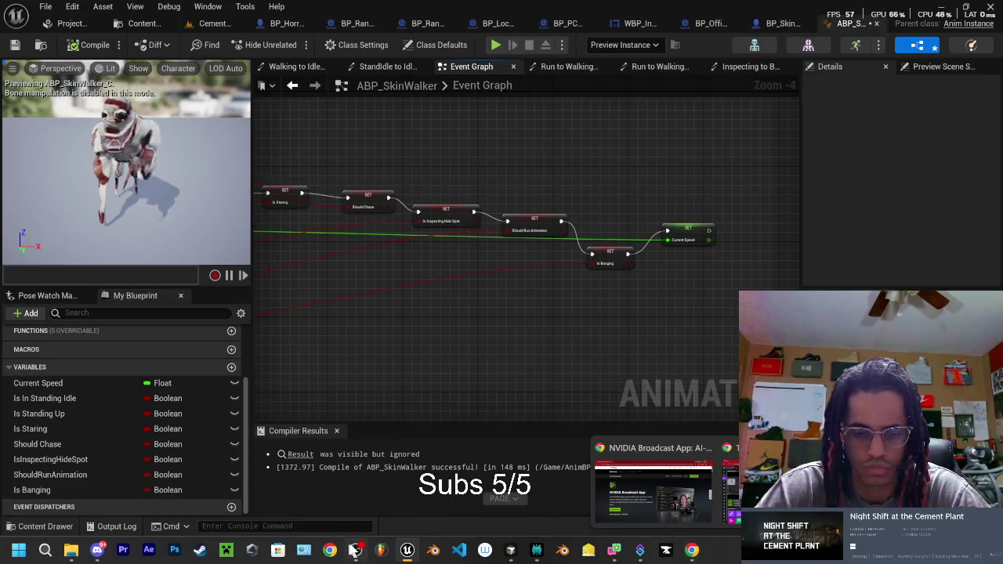
pyautogui.moveTo(356, 550)
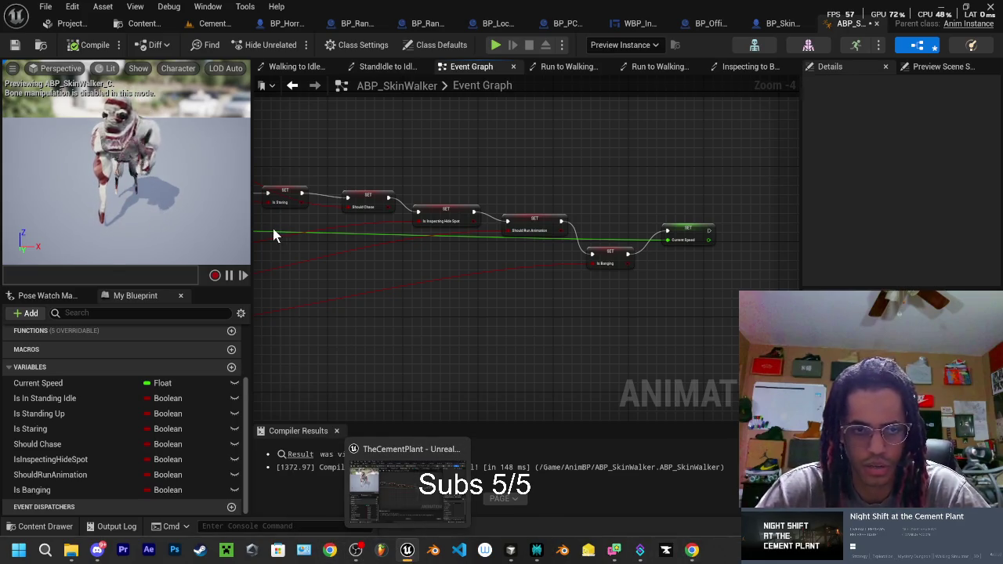
pyautogui.click(281, 23)
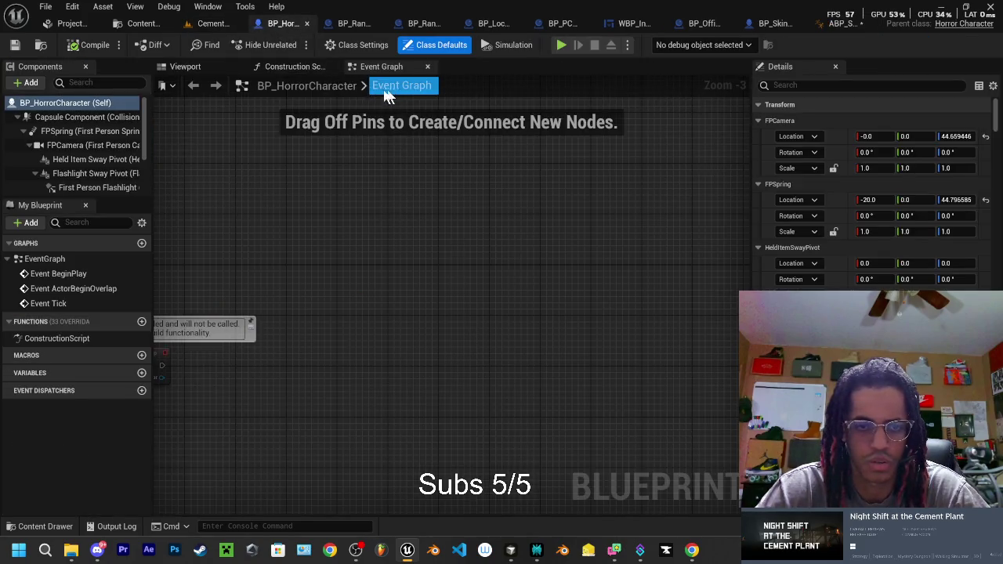
pyautogui.click(194, 69)
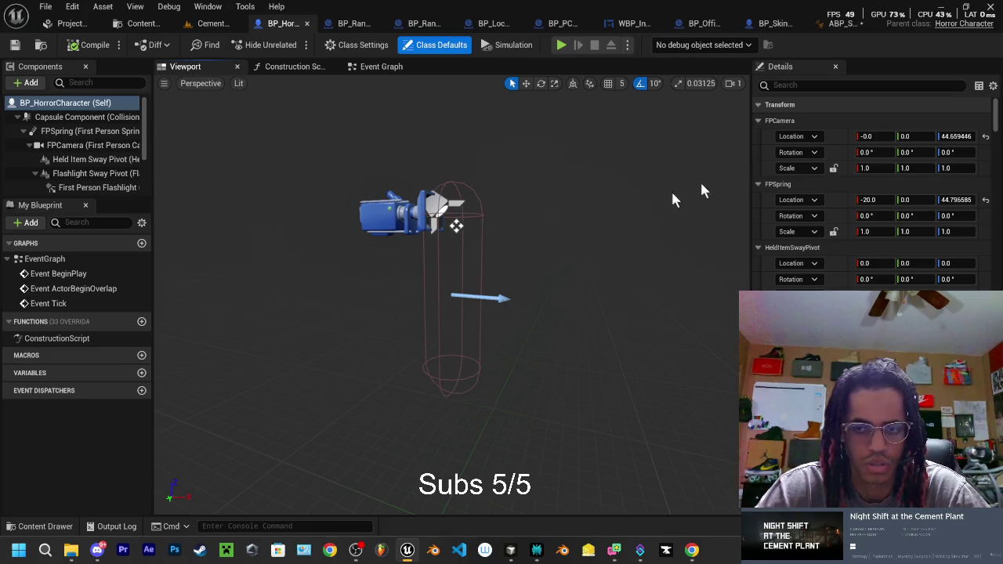
pyautogui.moveTo(613, 138)
pyautogui.mouseDown()
pyautogui.moveTo(650, 133)
pyautogui.moveTo(666, 94)
pyautogui.moveTo(367, 334)
pyautogui.mouseUp()
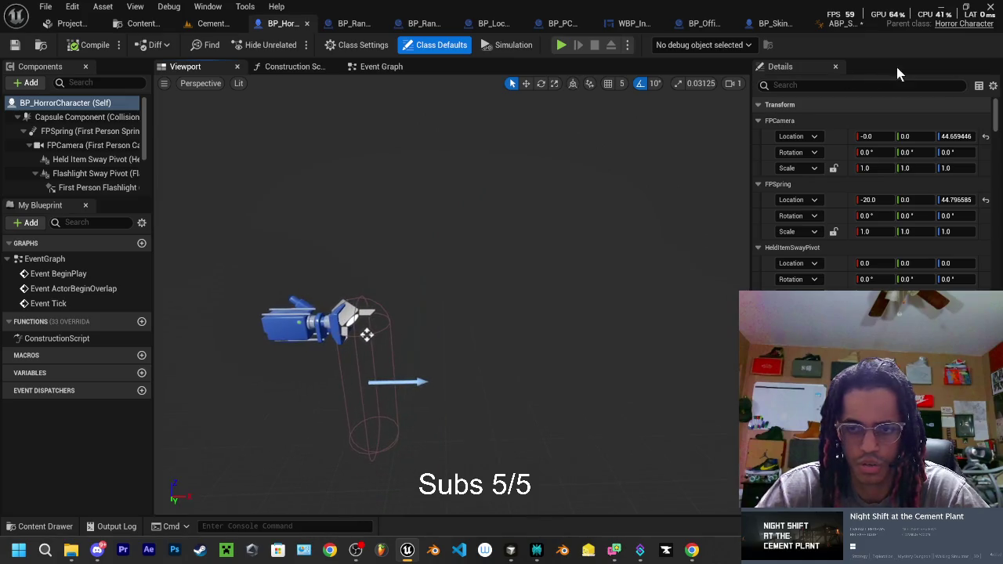
pyautogui.click(862, 86)
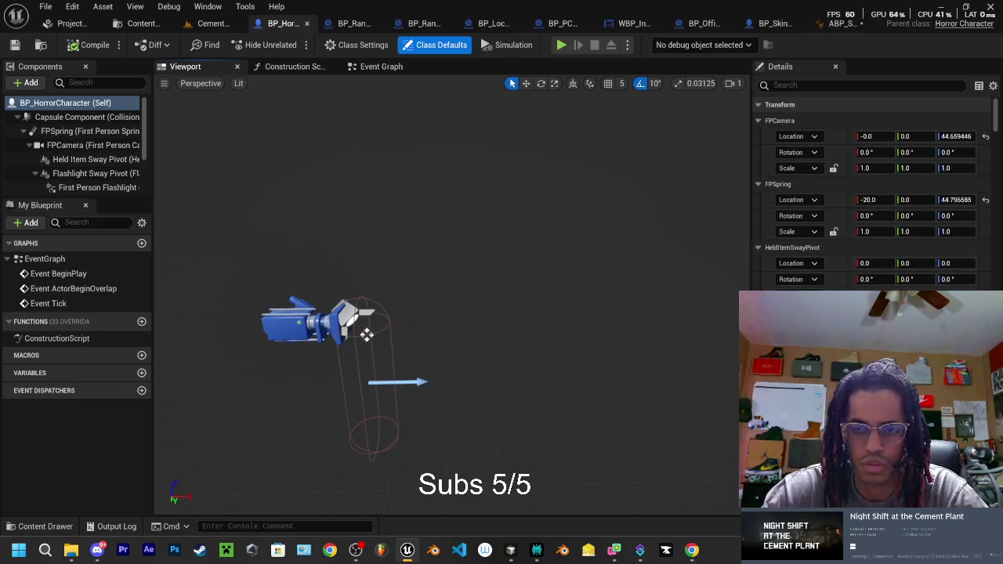
pyautogui.write('shake')
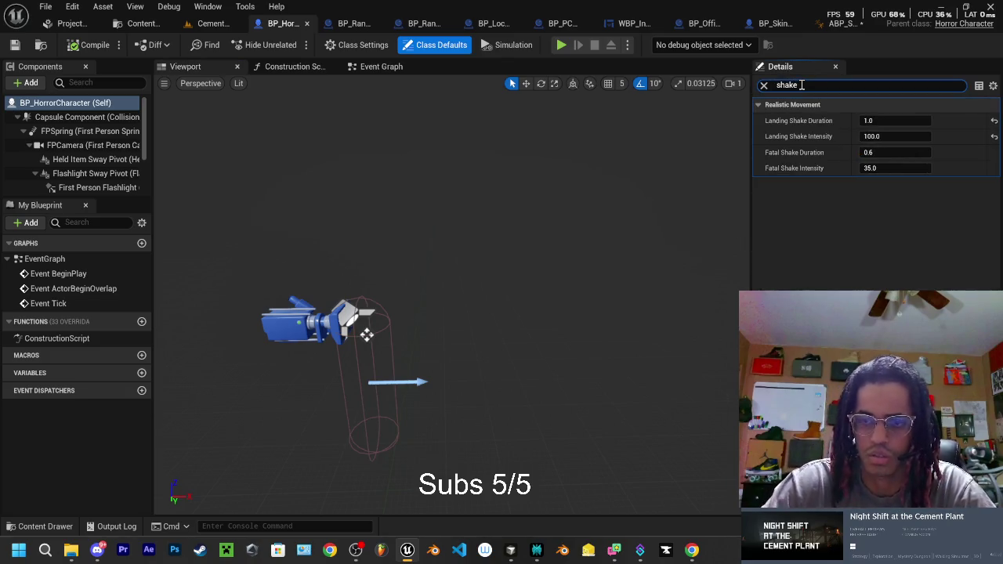
pyautogui.press('BackSpace')
pyautogui.press('BackSpace')
pyautogui.press('BackSpace')
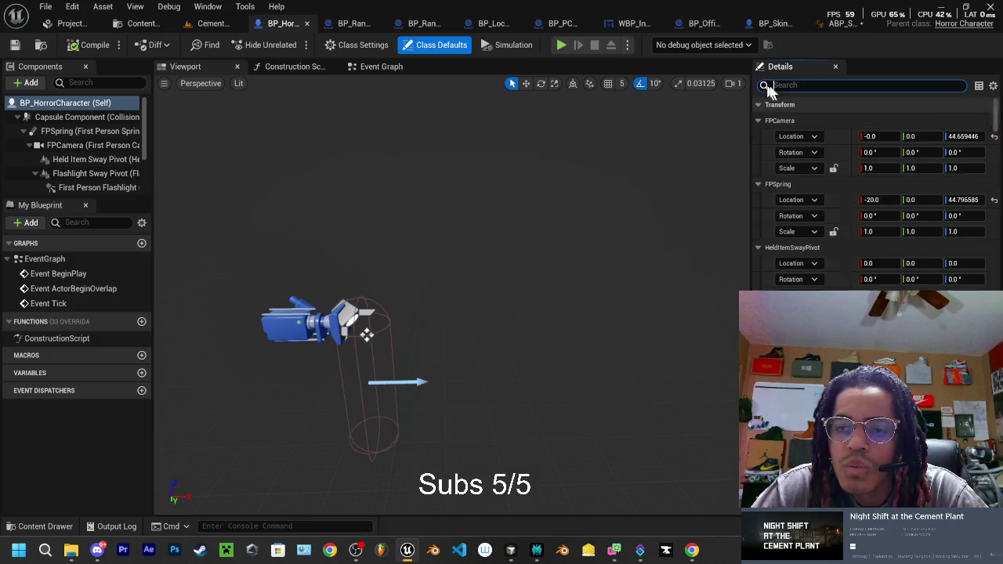
pyautogui.write('scre')
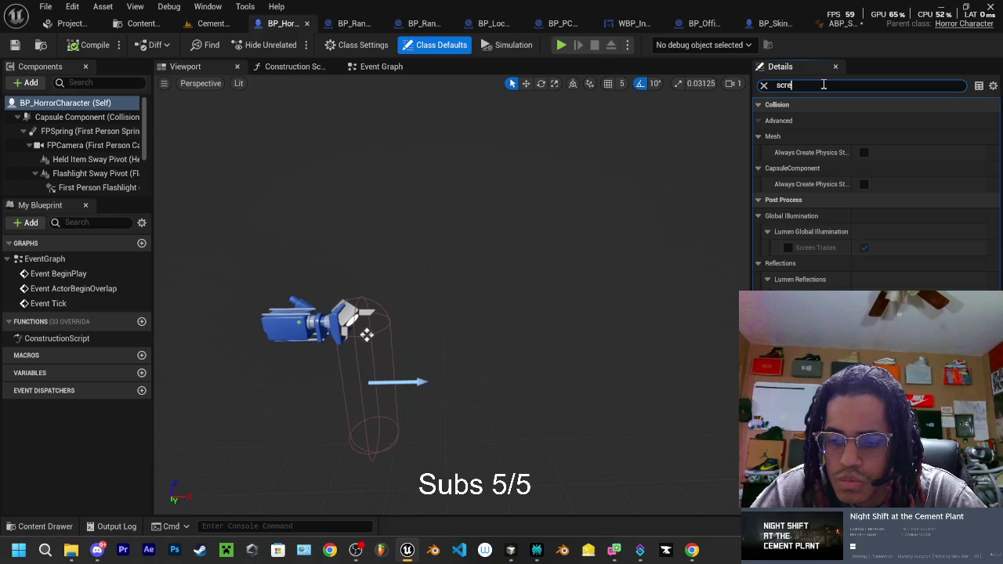
pyautogui.click(763, 84)
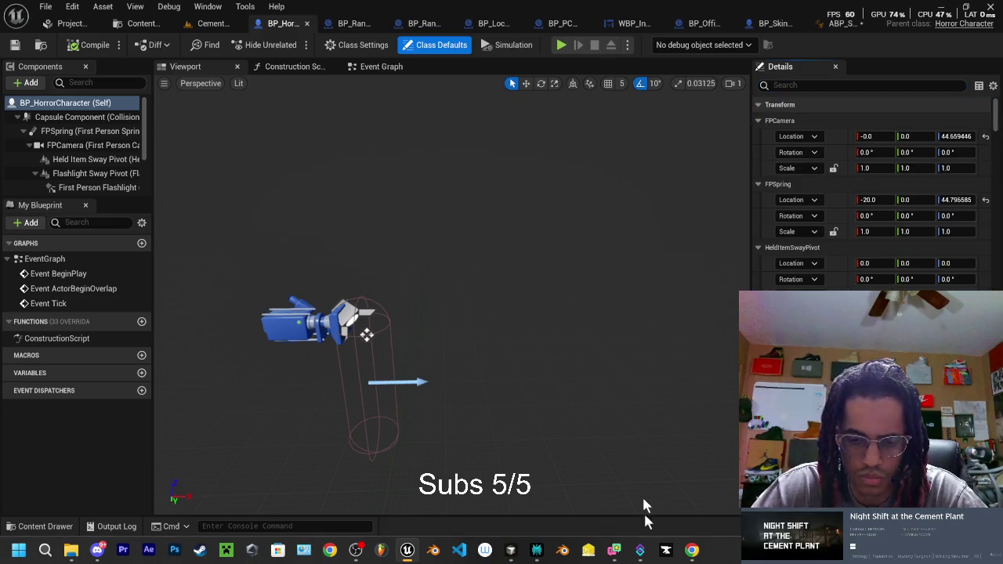
pyautogui.click(511, 551)
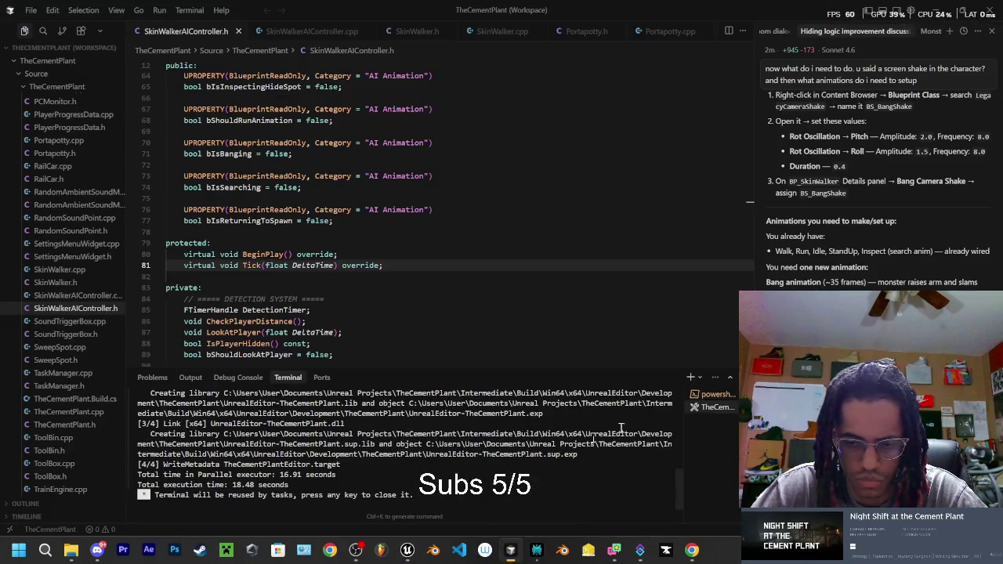
pyautogui.scroll(3, 803, 233)
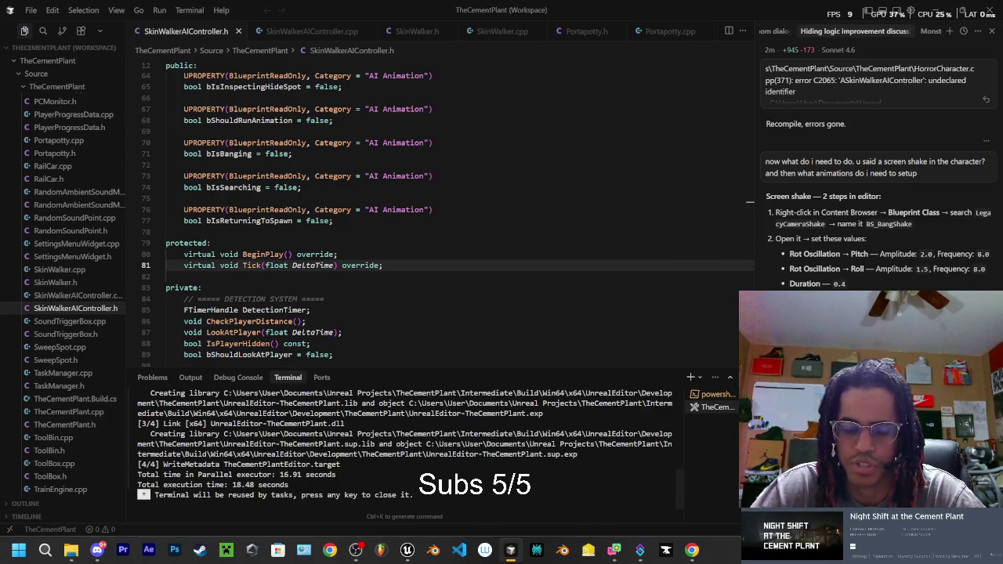
pyautogui.click(356, 550)
pyautogui.click(357, 550)
pyautogui.click(406, 550)
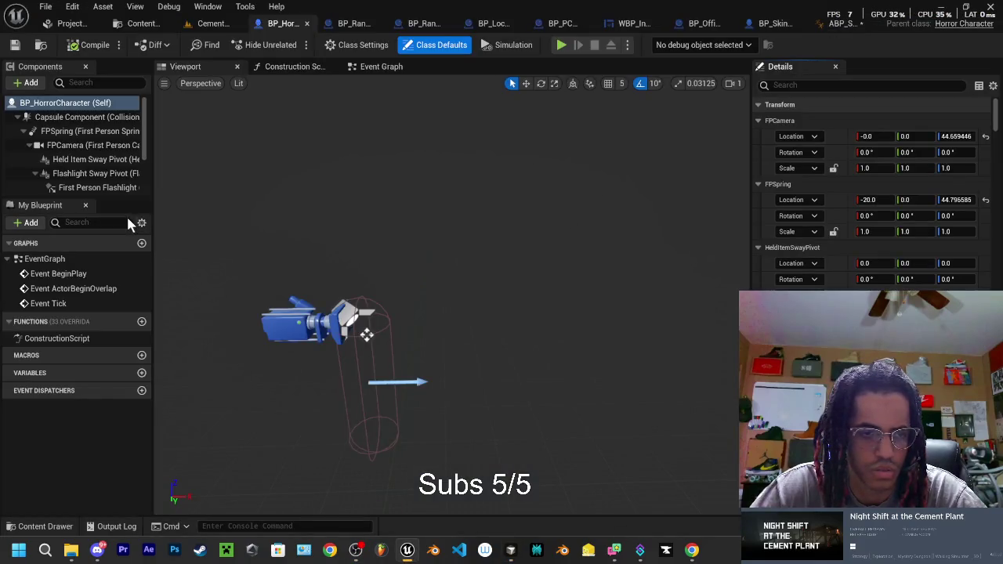
# Show the BP folder and search the new-asset menu for 'legacy came' without creating anything.
pyautogui.click(149, 23)
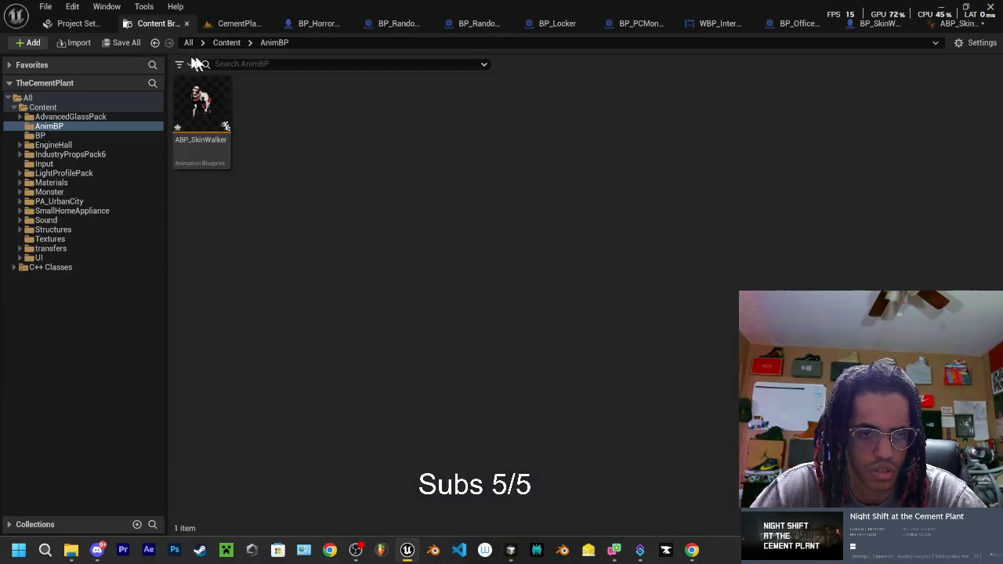
pyautogui.click(55, 137)
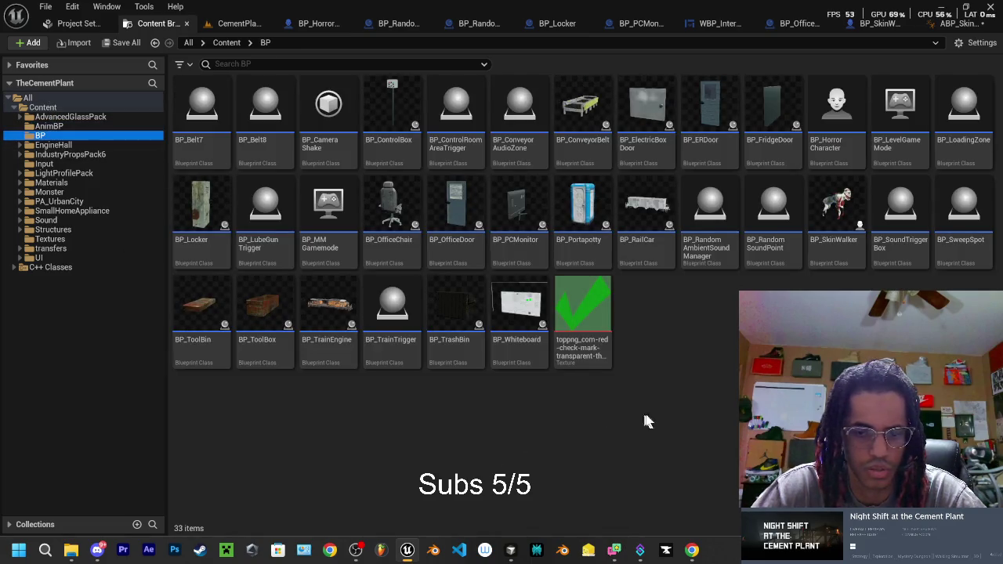
pyautogui.rightClick(746, 391)
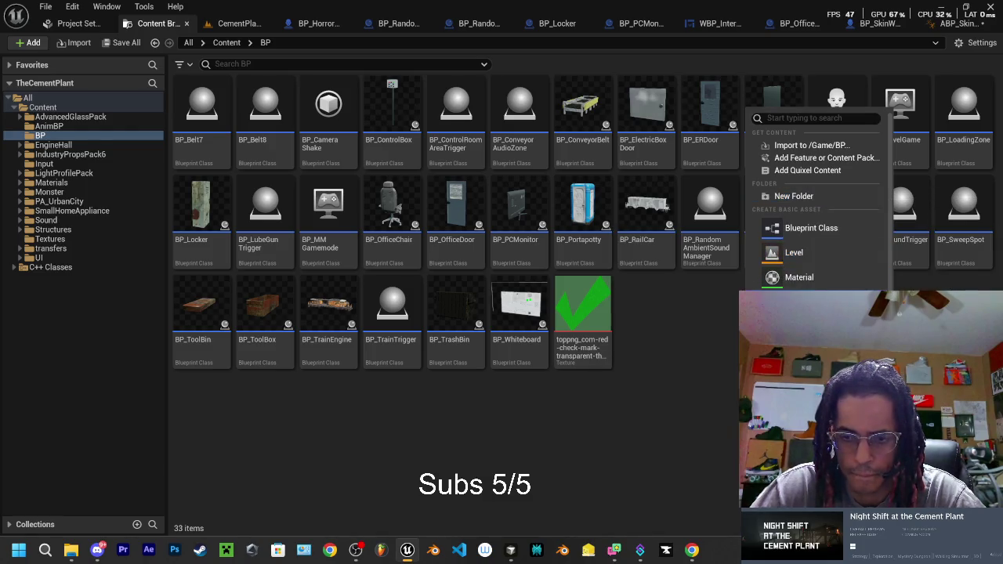
pyautogui.moveTo(815, 366)
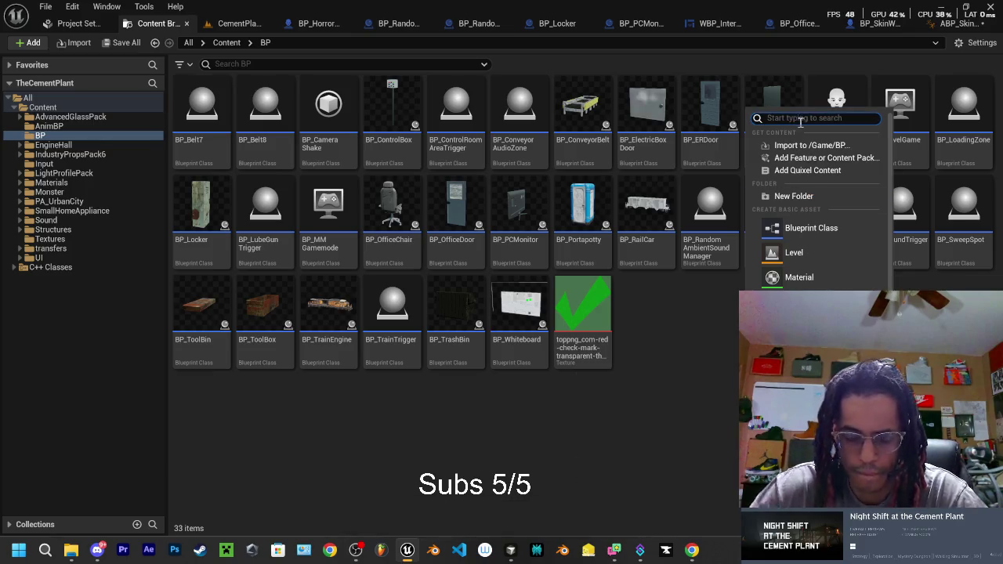
pyautogui.write('lega')
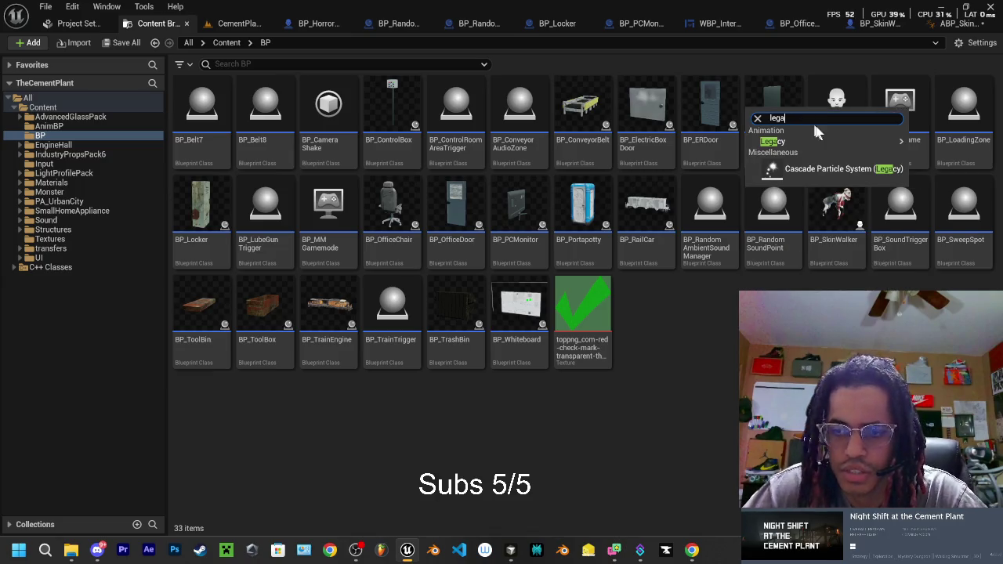
pyautogui.write('c')
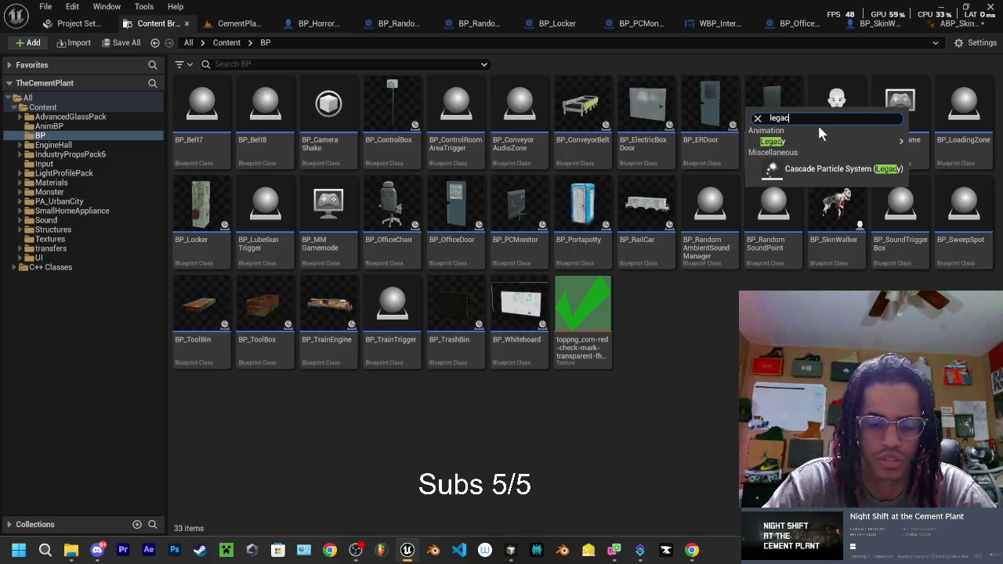
pyautogui.write('y came')
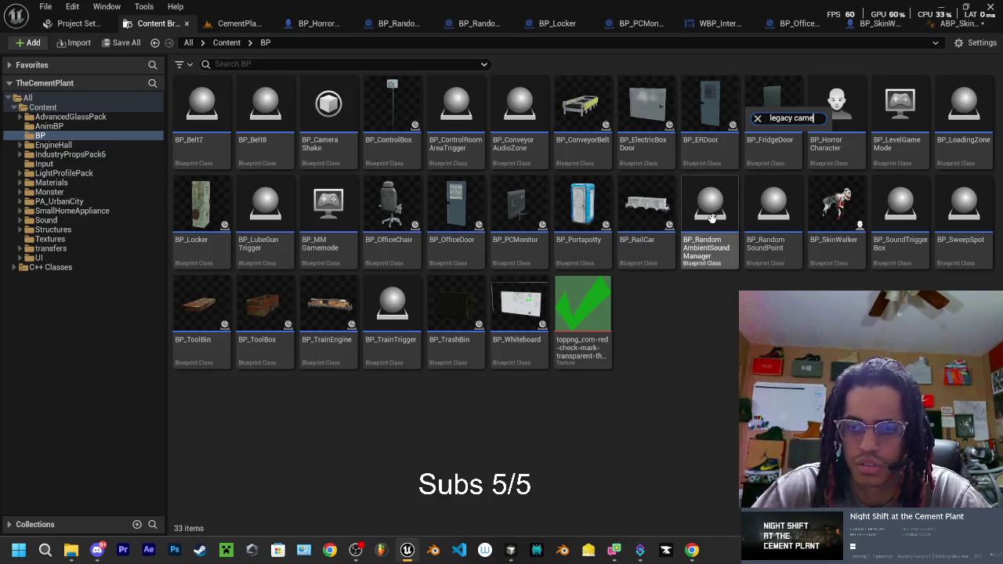
pyautogui.press('Escape')
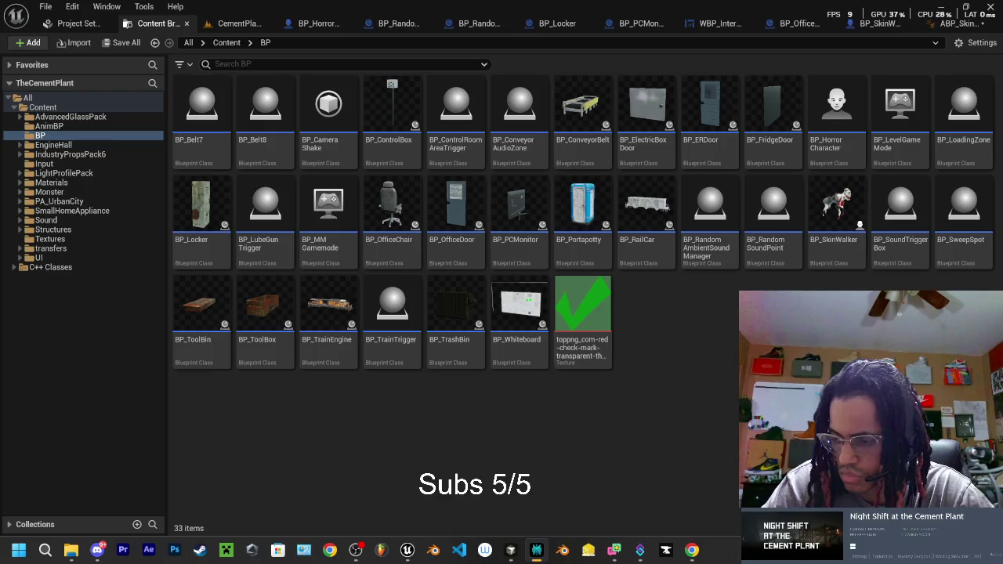
# Search the BP folder's new-asset menu for 'shake', then dismiss it unchanged.
pyautogui.rightClick(658, 405)
pyautogui.write('shake')
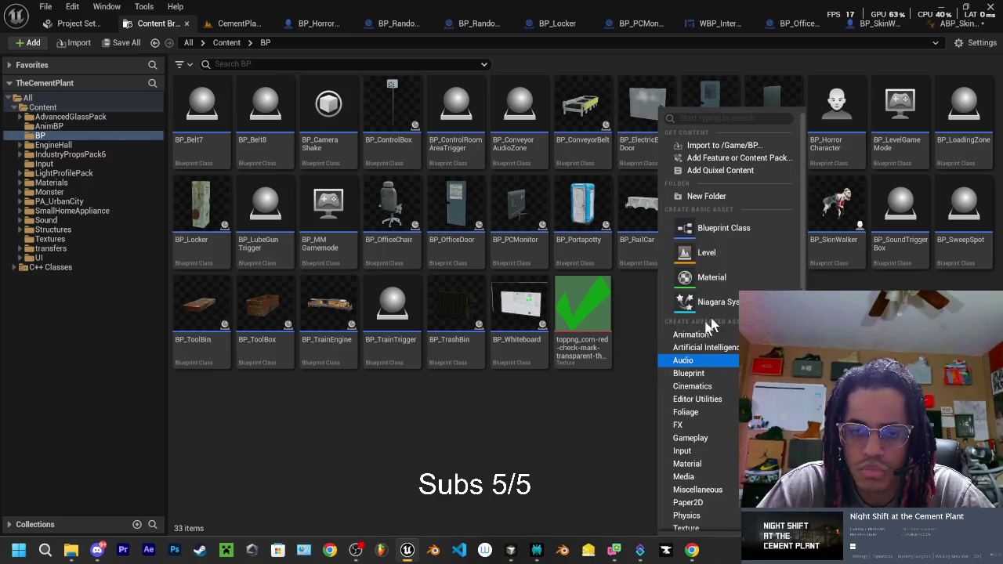
pyautogui.moveTo(705, 336)
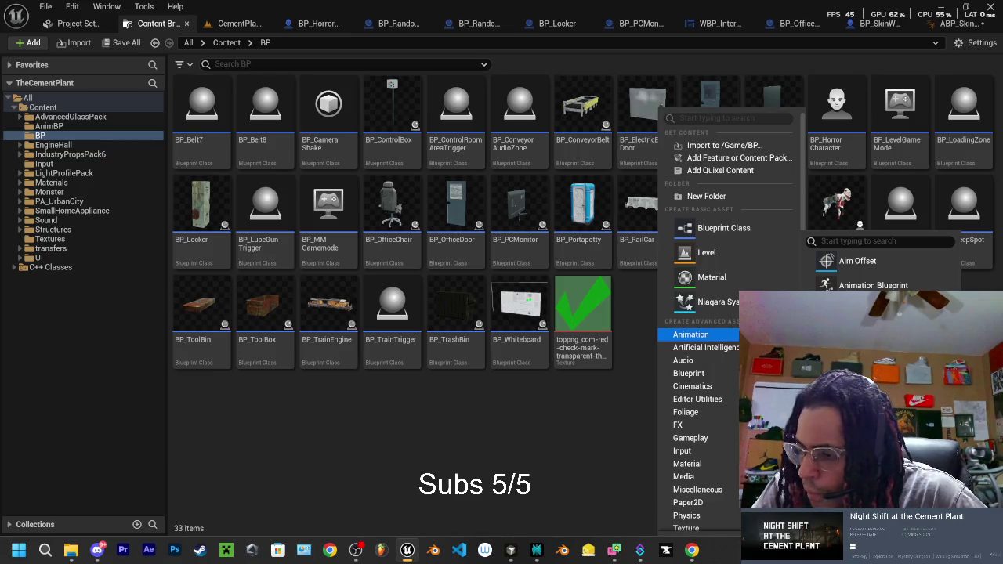
pyautogui.press('Escape')
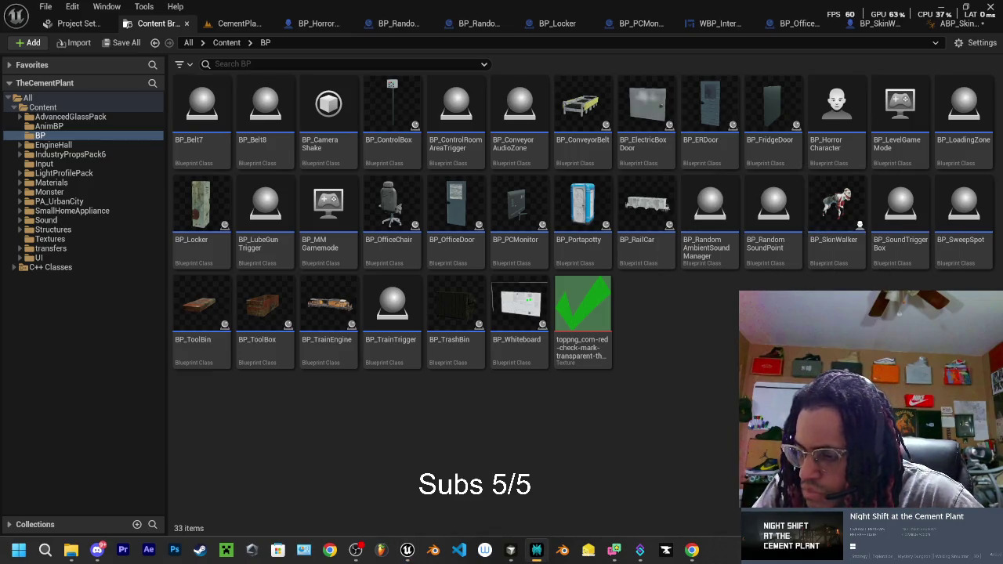
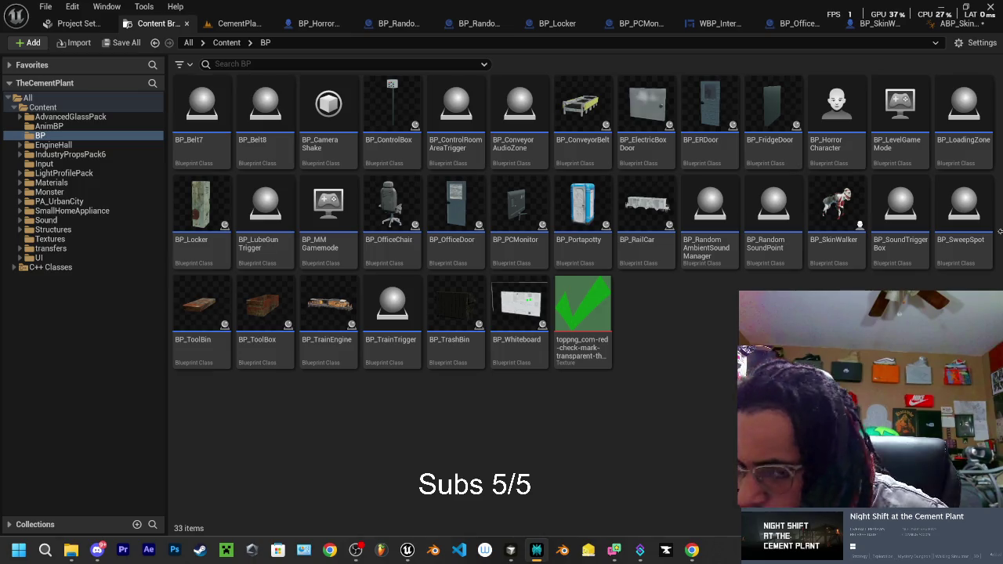
# Create a LegacyCameraShake-based Blueprint class in the BP folder named BP_LockerShake.
pyautogui.rightClick(704, 342)
pyautogui.click(784, 227)
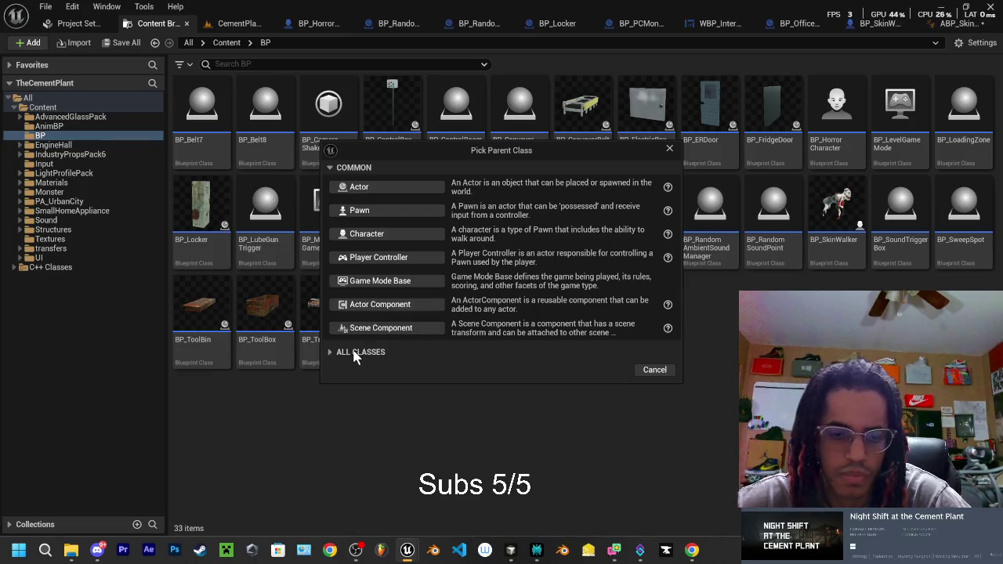
pyautogui.click(356, 352)
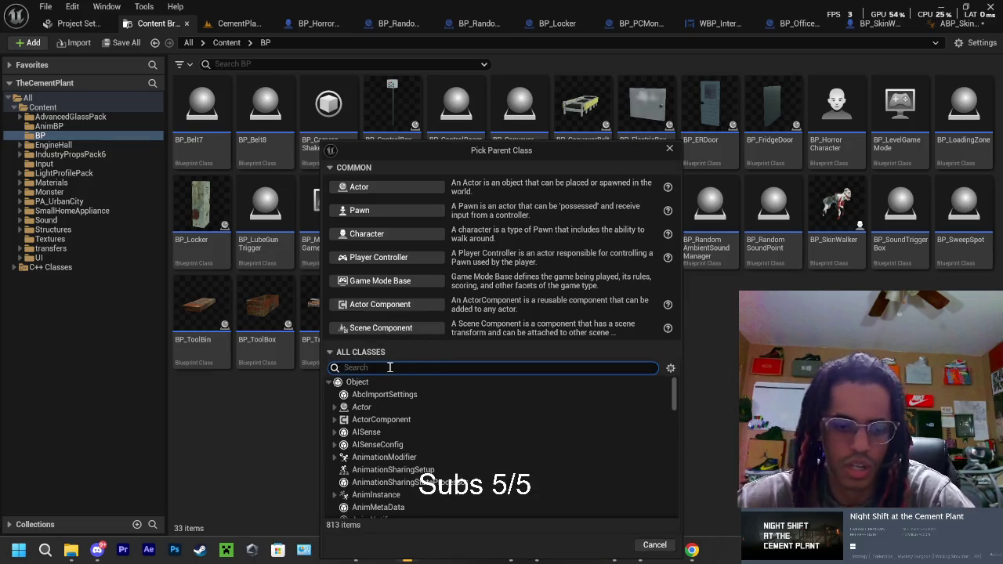
pyautogui.write('legacy ca')
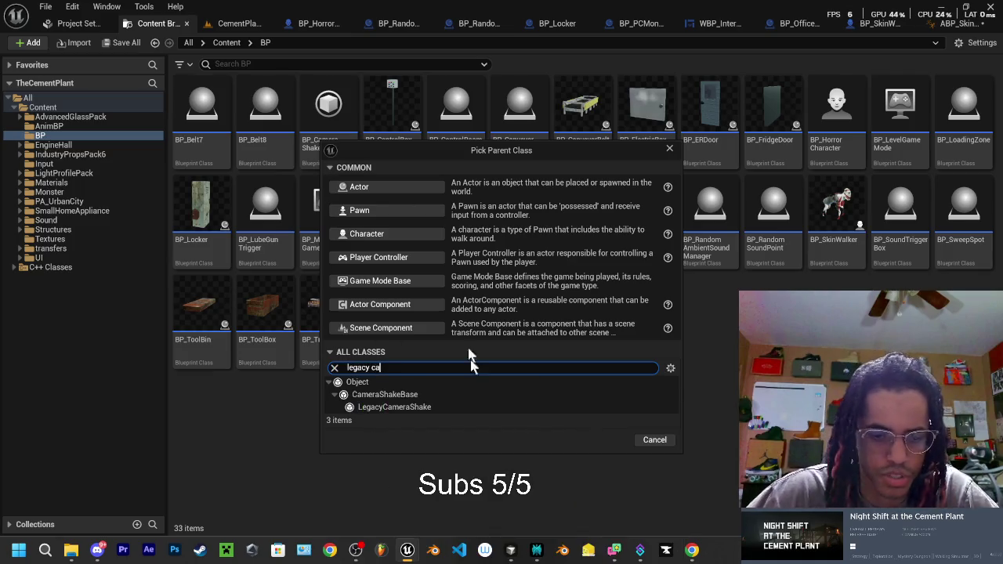
pyautogui.click(406, 408)
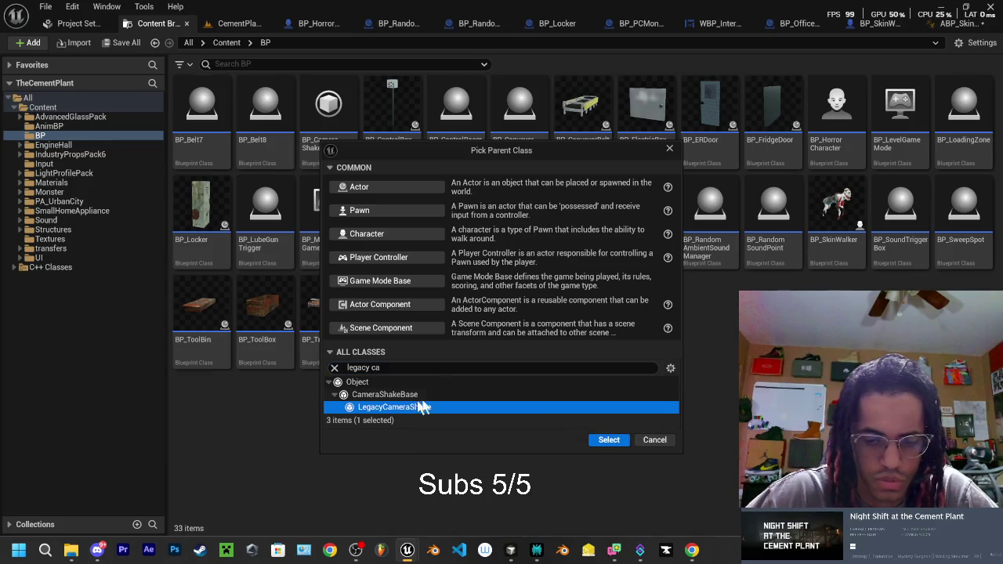
pyautogui.click(607, 440)
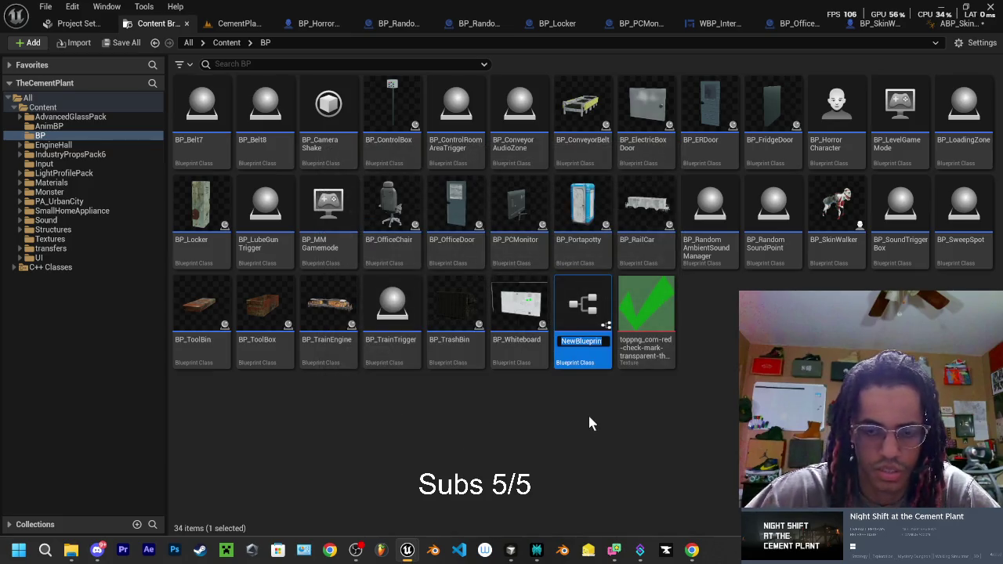
pyautogui.write('BP_')
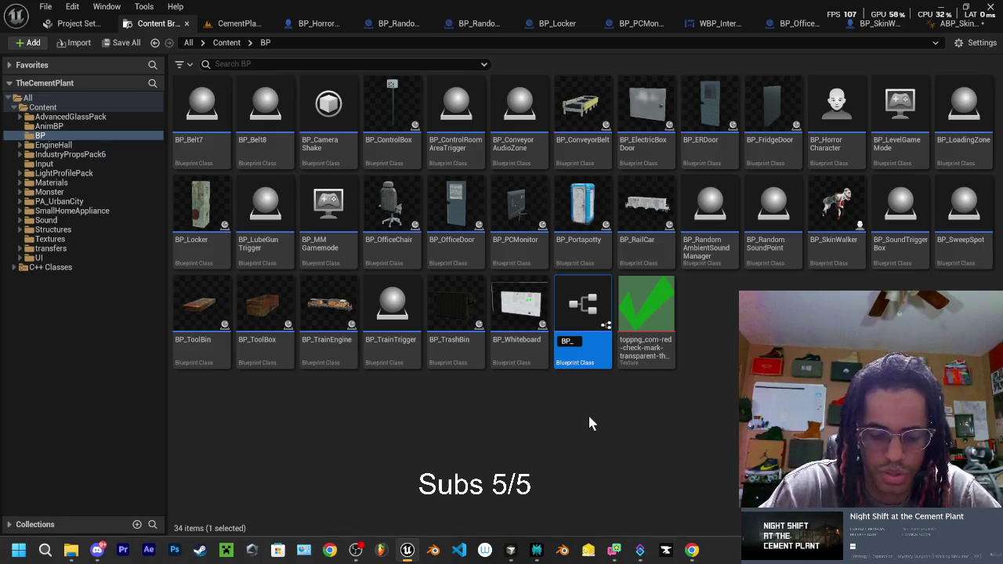
pyautogui.write('LockerShake')
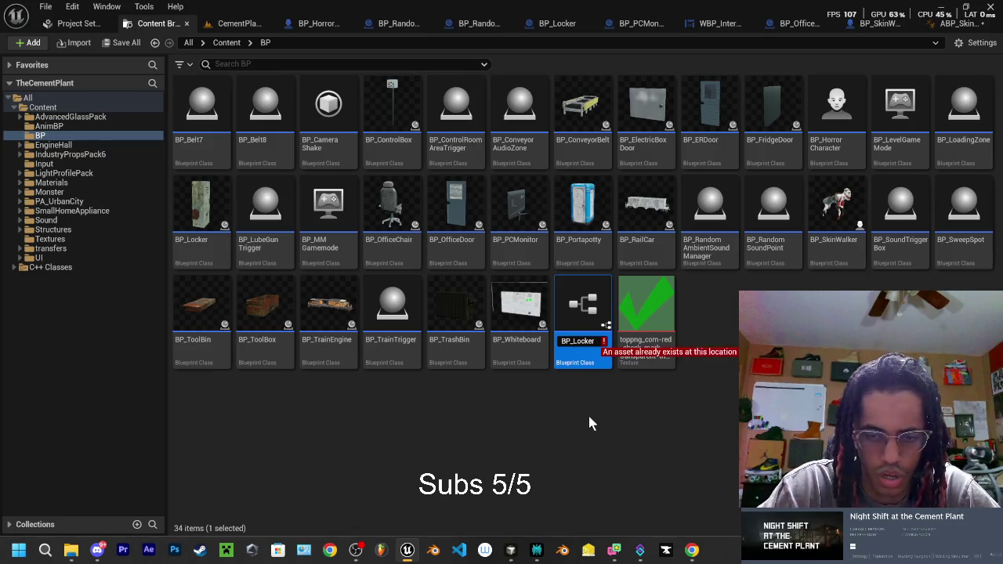
pyautogui.press('Return')
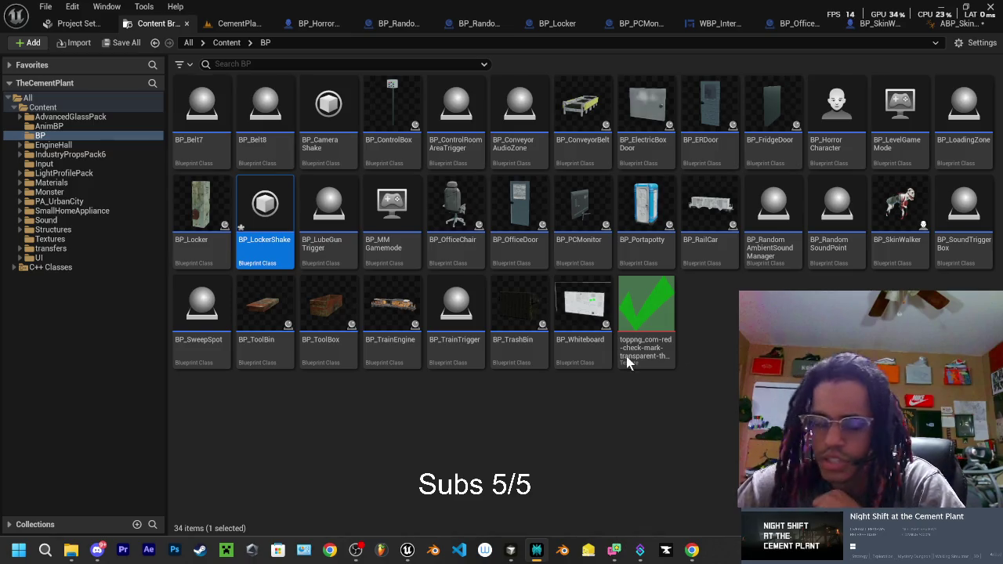
# Review SkinWalkerAIController.h in VS Code, then return to Unreal's CementPlant level tab.
pyautogui.moveTo(517, 553)
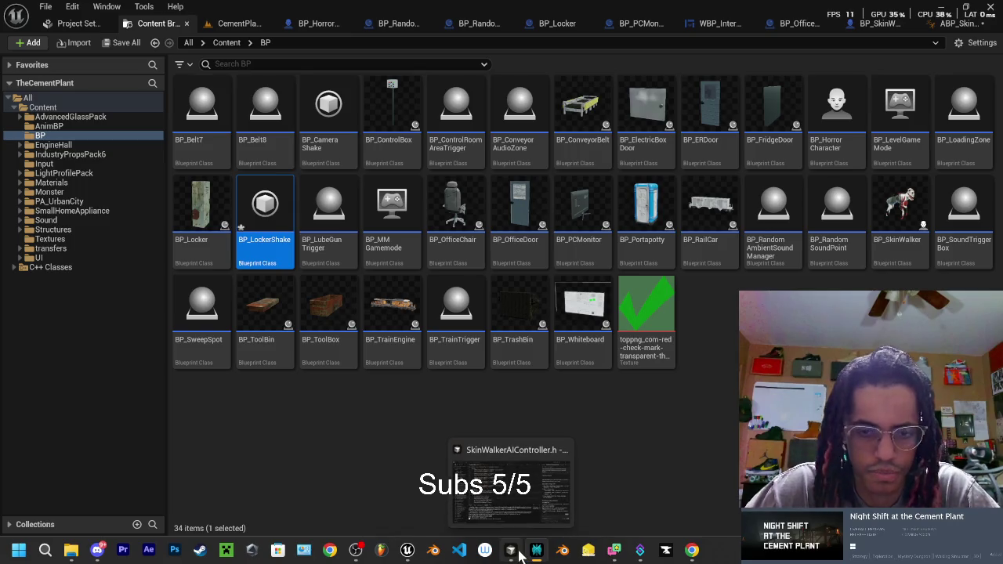
pyautogui.click(513, 552)
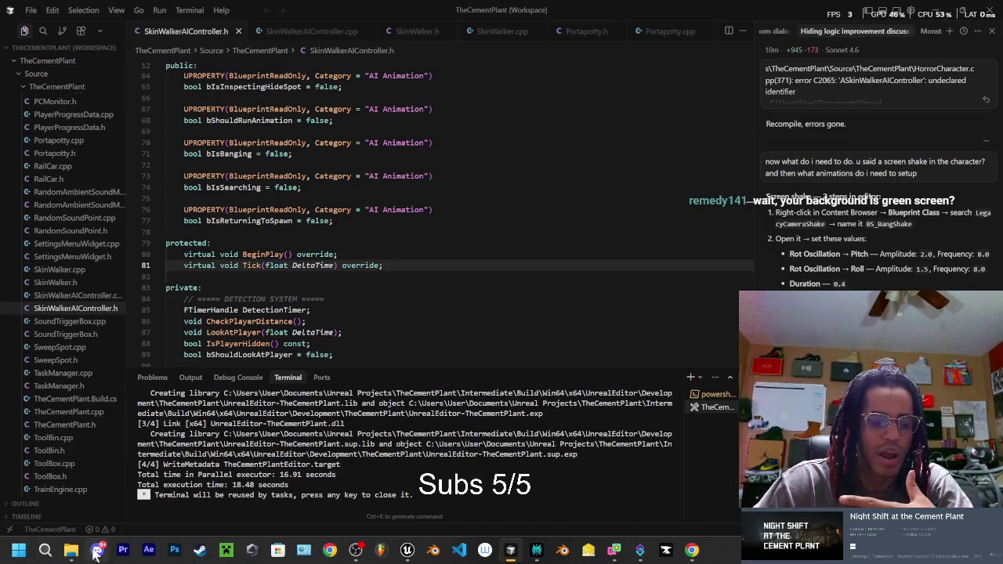
pyautogui.moveTo(84, 556)
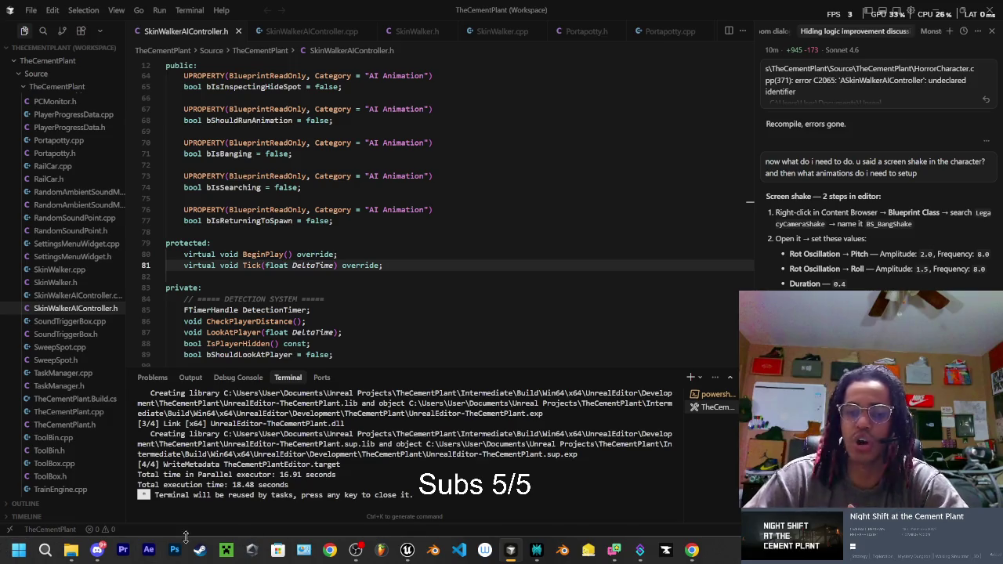
pyautogui.click(409, 554)
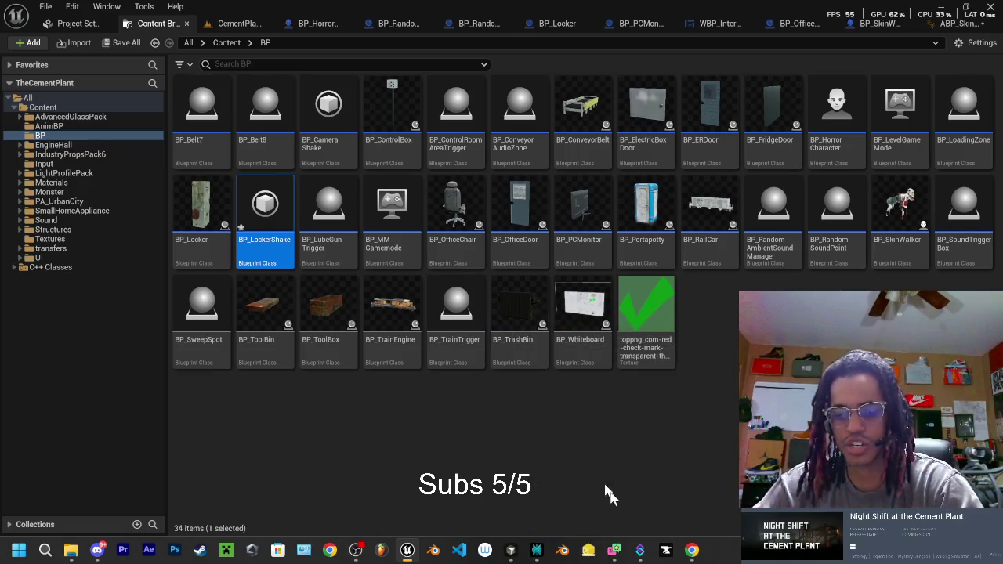
pyautogui.click(235, 24)
# Fly the viewport camera in close to the table and chair.
pyautogui.press('w')
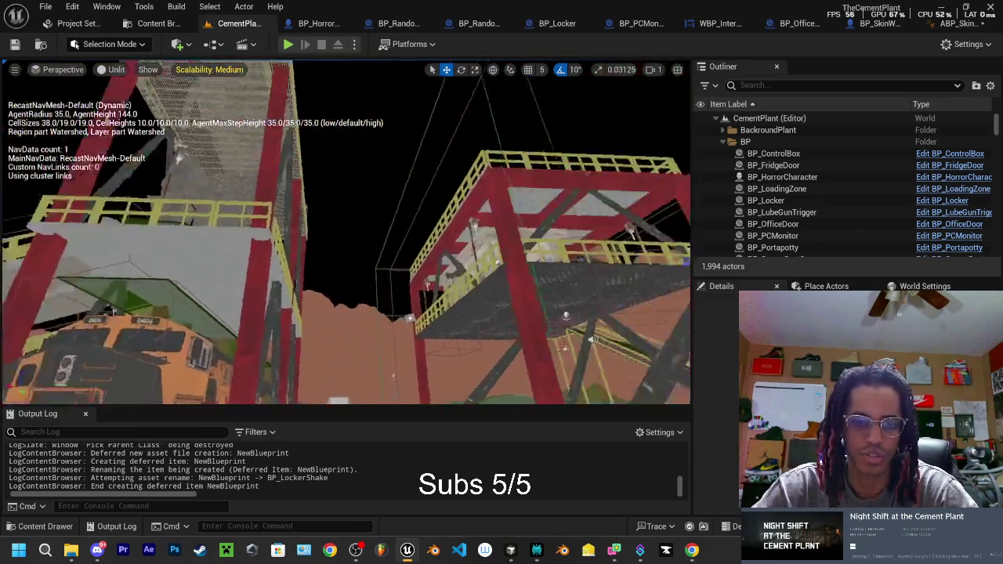
pyautogui.press('s')
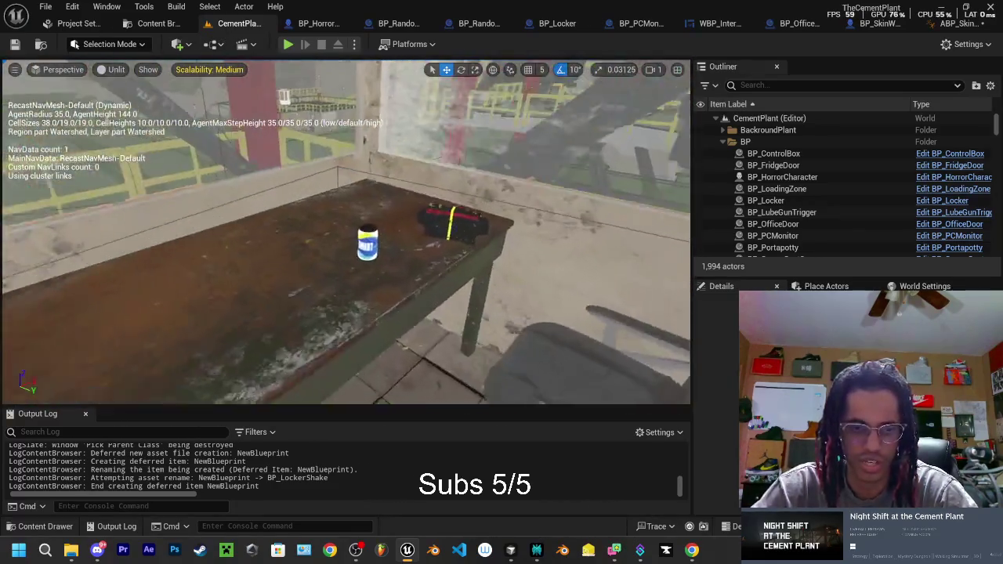
pyautogui.press('w')
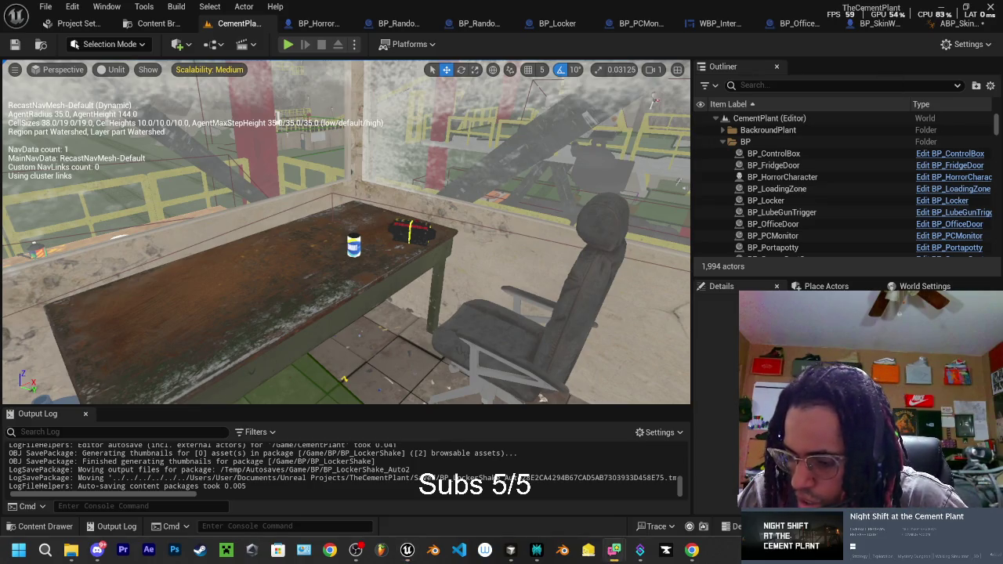
# Hide the navigation mesh display and switch over to the Chrome window.
pyautogui.press('p')
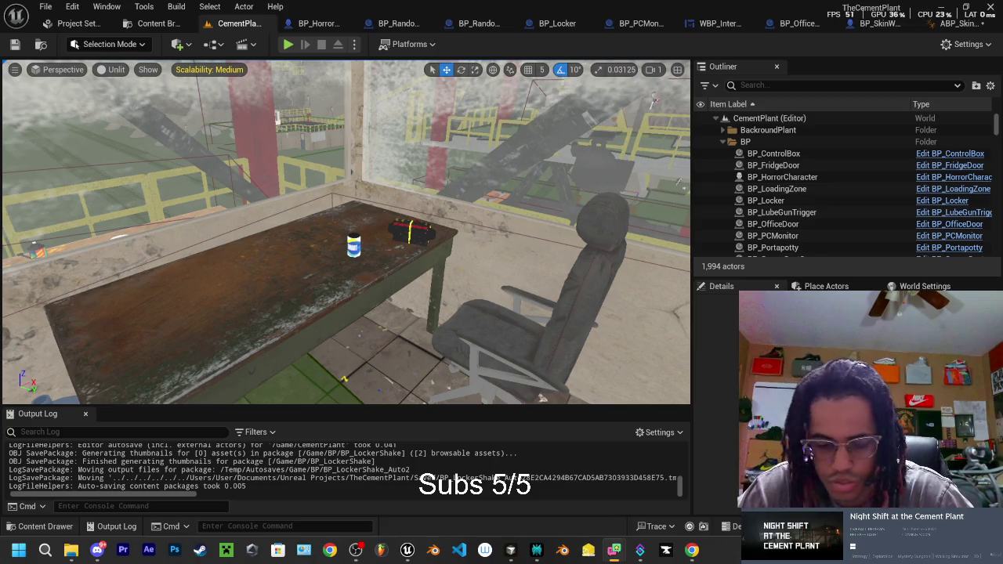
pyautogui.hotkey('alt', 'Tab')
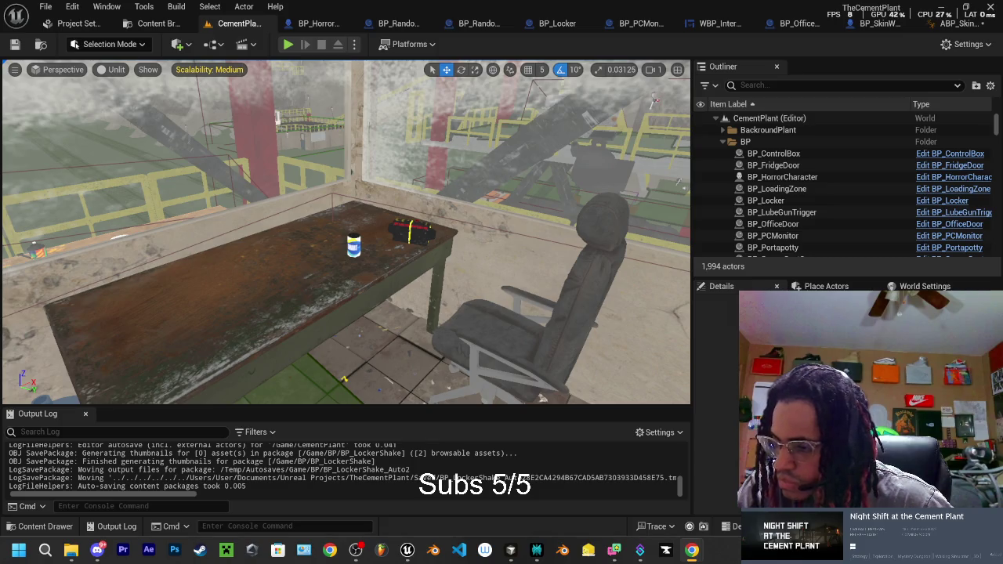
pyautogui.hotkey('alt', 'Tab')
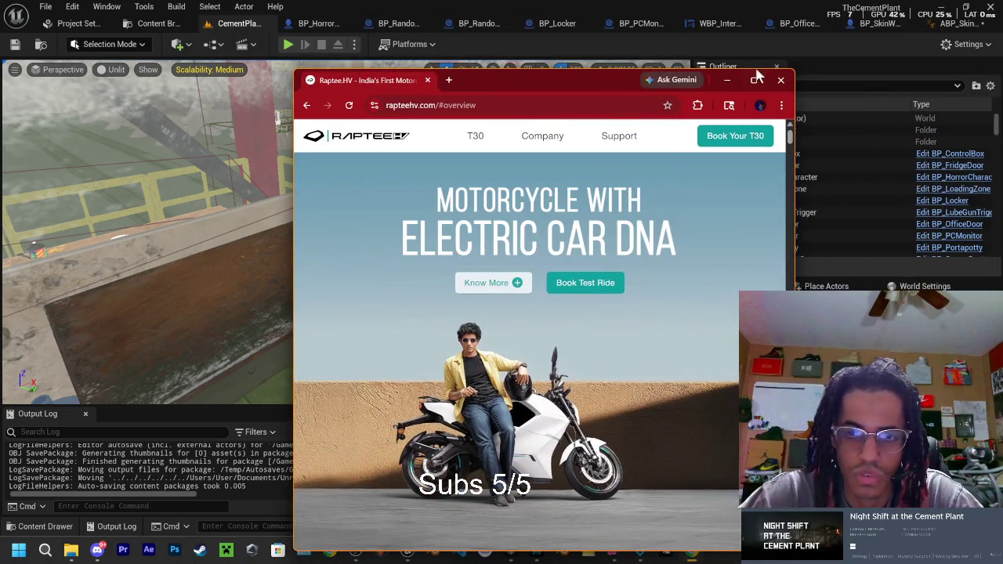
# Scroll the Raptee.HV page past Design and Performance down to the Charging.HV section.
pyautogui.scroll(-1, 561, 435)
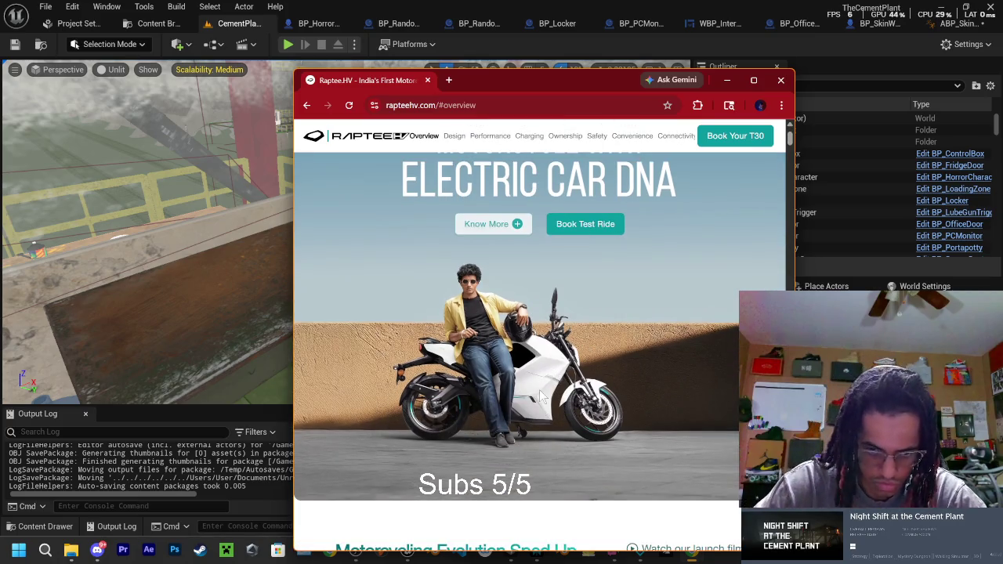
pyautogui.scroll(1, 553, 392)
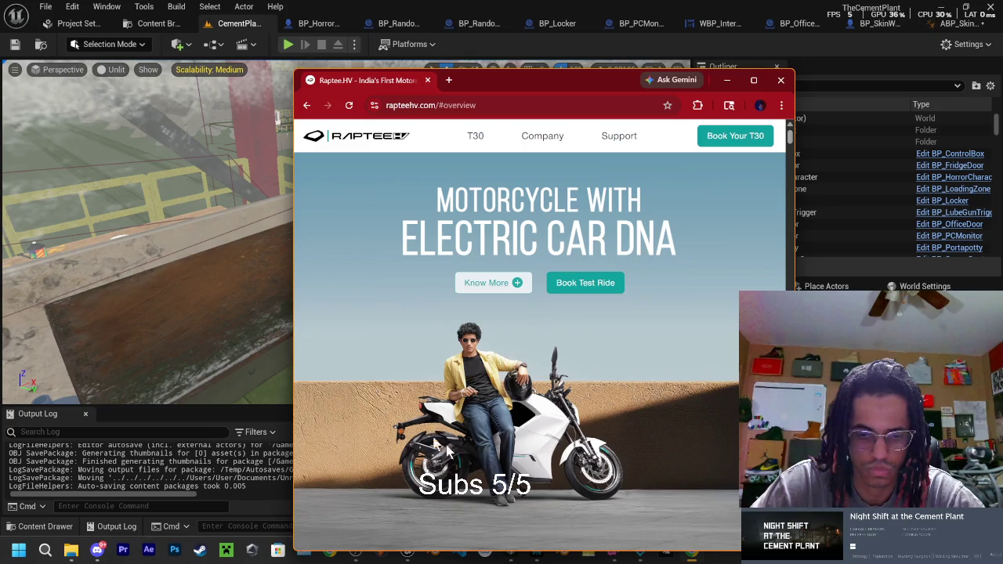
pyautogui.scroll(-2, 423, 415)
pyautogui.scroll(-1, 566, 326)
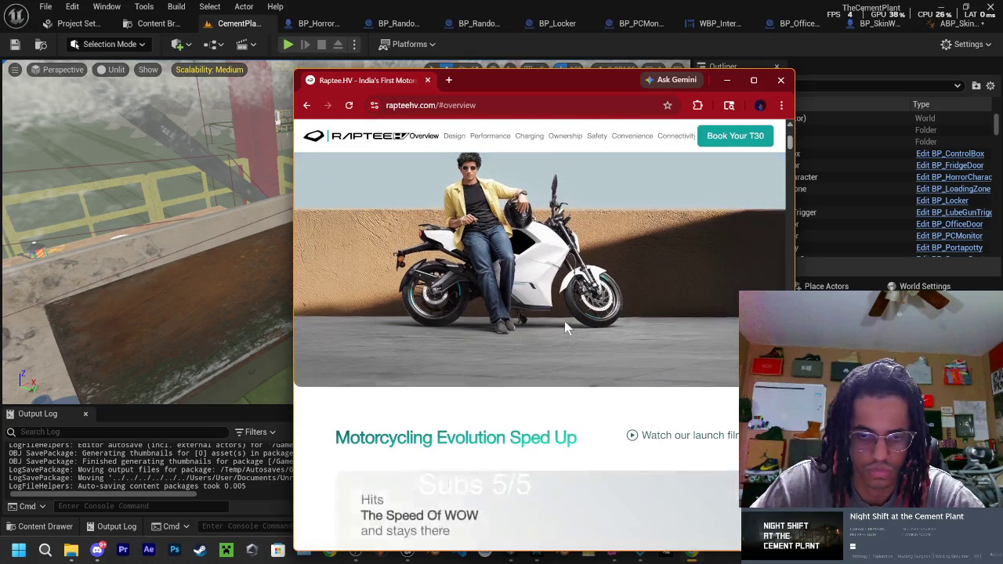
pyautogui.scroll(1, 566, 327)
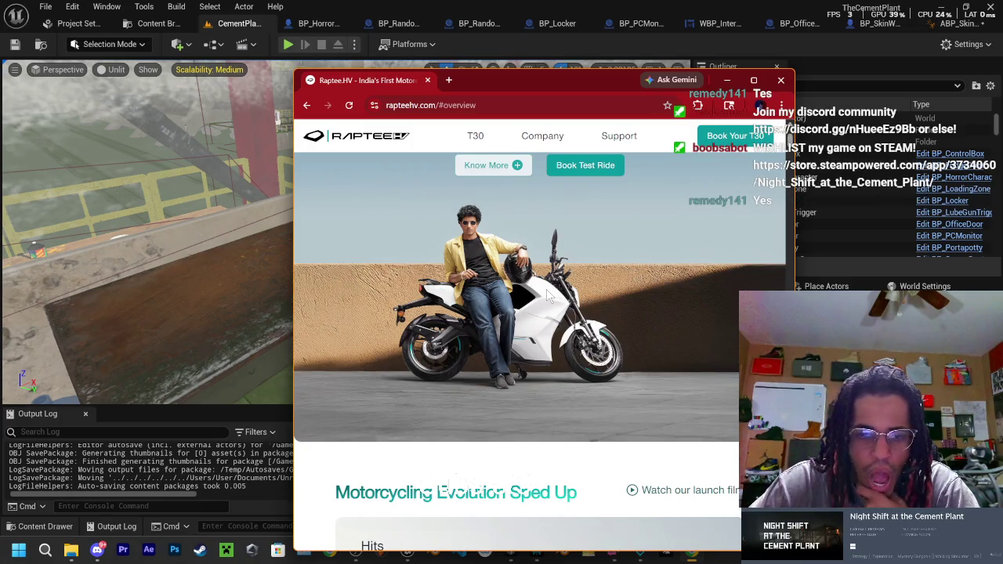
pyautogui.scroll(-3, 543, 292)
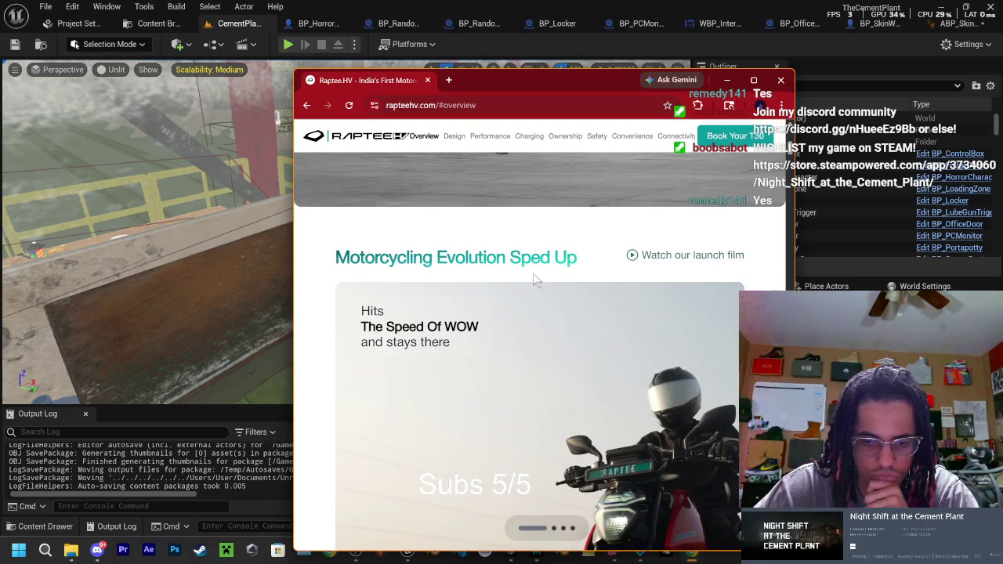
pyautogui.scroll(-6, 531, 275)
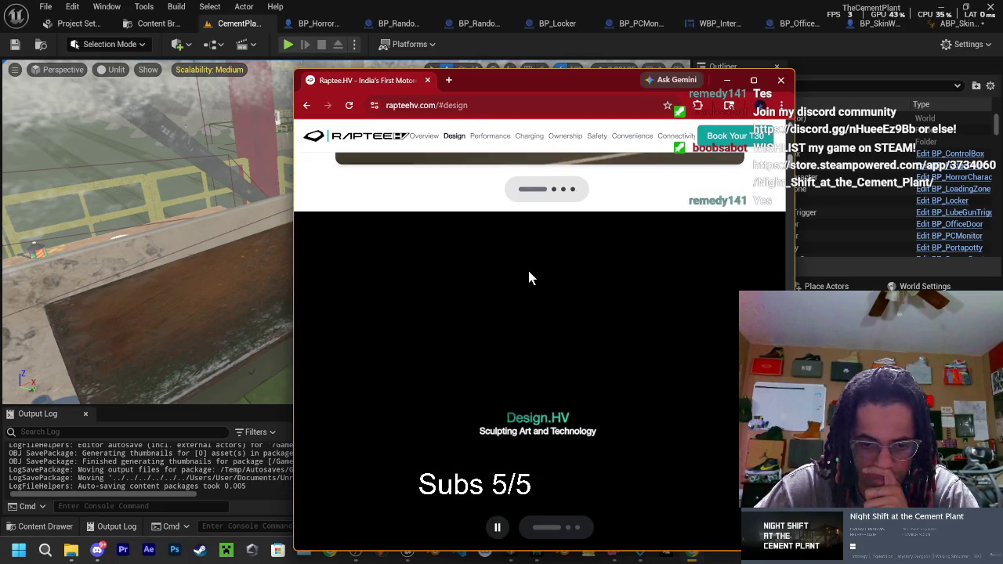
pyautogui.scroll(-8, 527, 274)
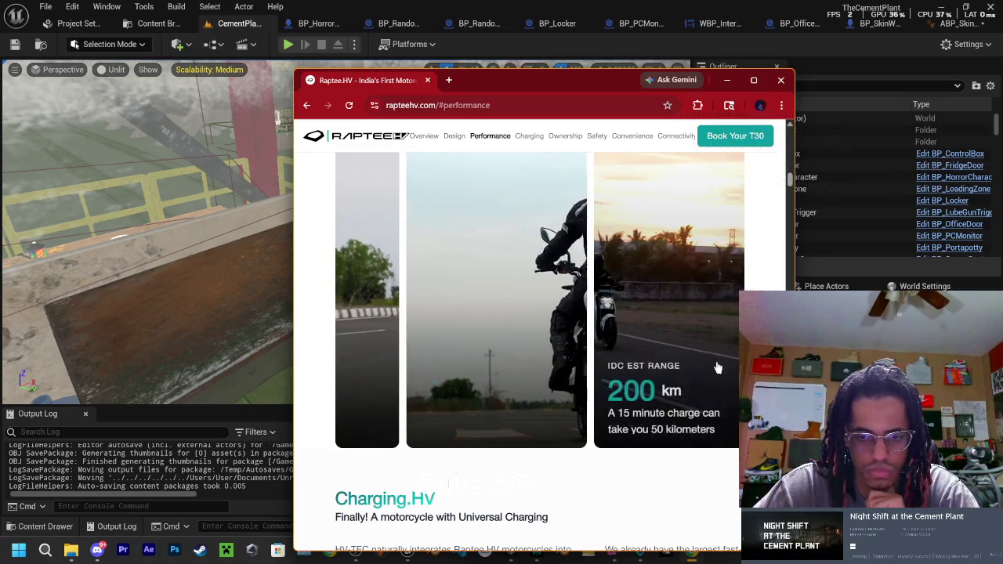
pyautogui.scroll(-2, 674, 349)
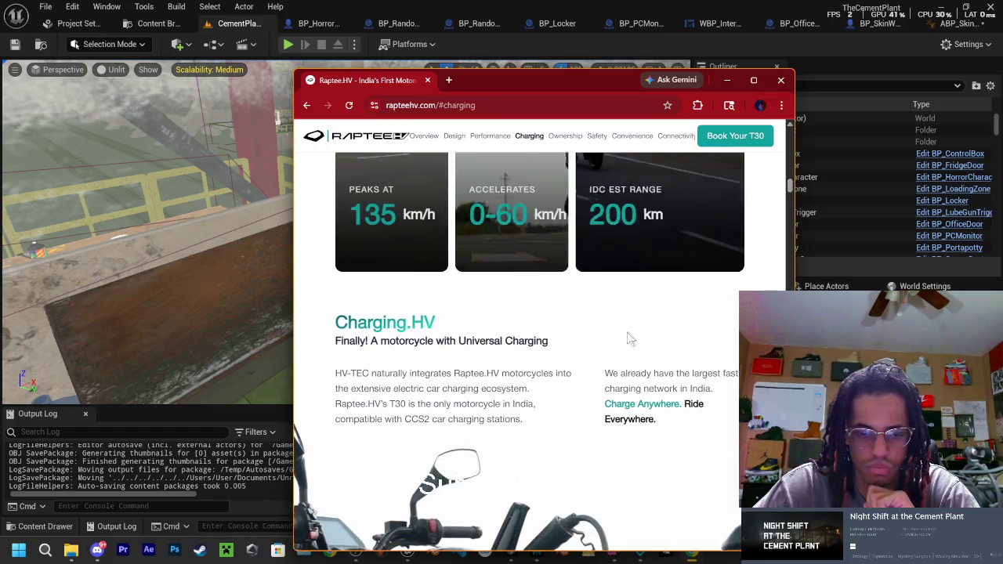
pyautogui.scroll(-2, 627, 339)
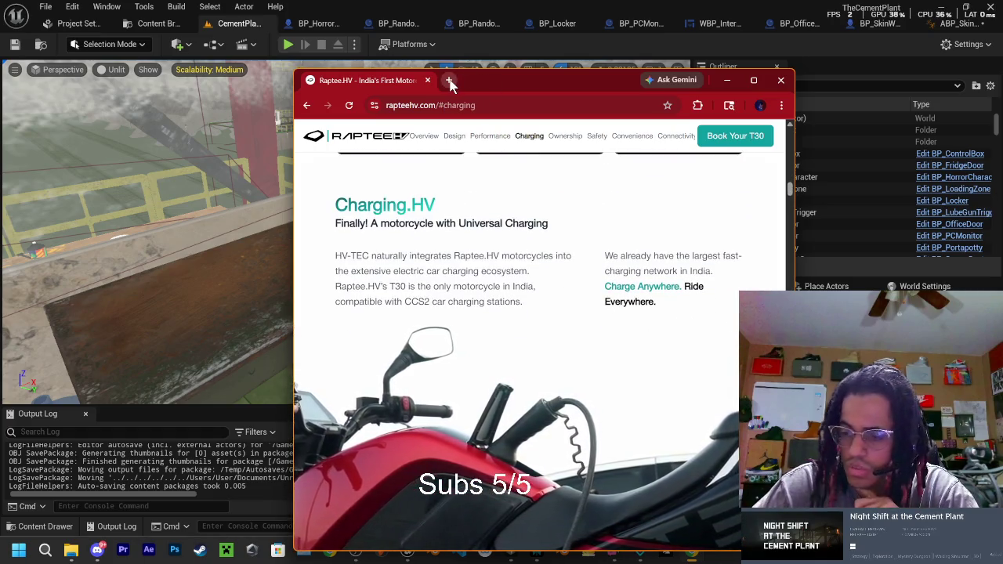
# Close the Raptee tab, open YouTube from bookmarks and search for sideshowreacts.
pyautogui.click(449, 81)
pyautogui.click(423, 80)
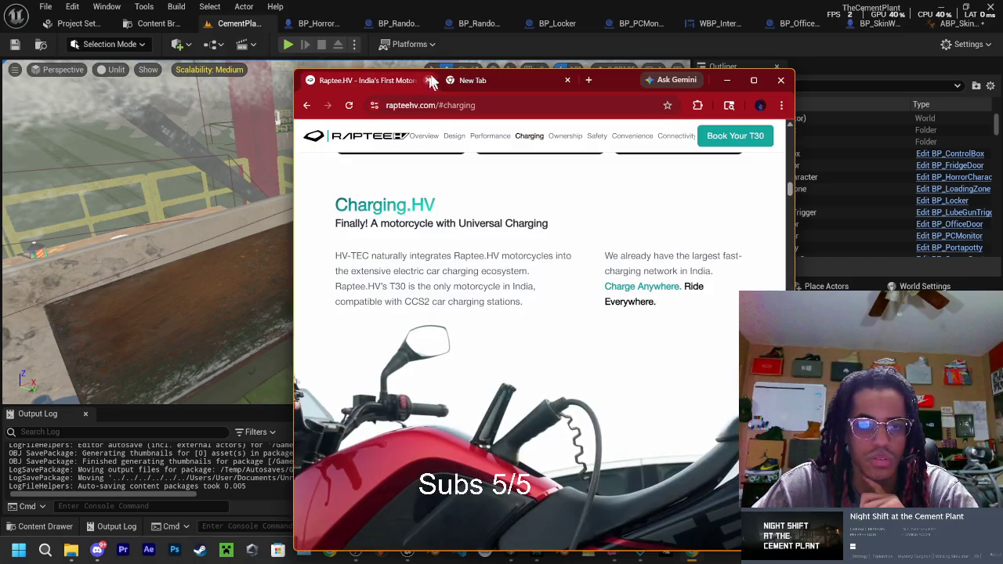
pyautogui.click(428, 81)
pyautogui.click(350, 128)
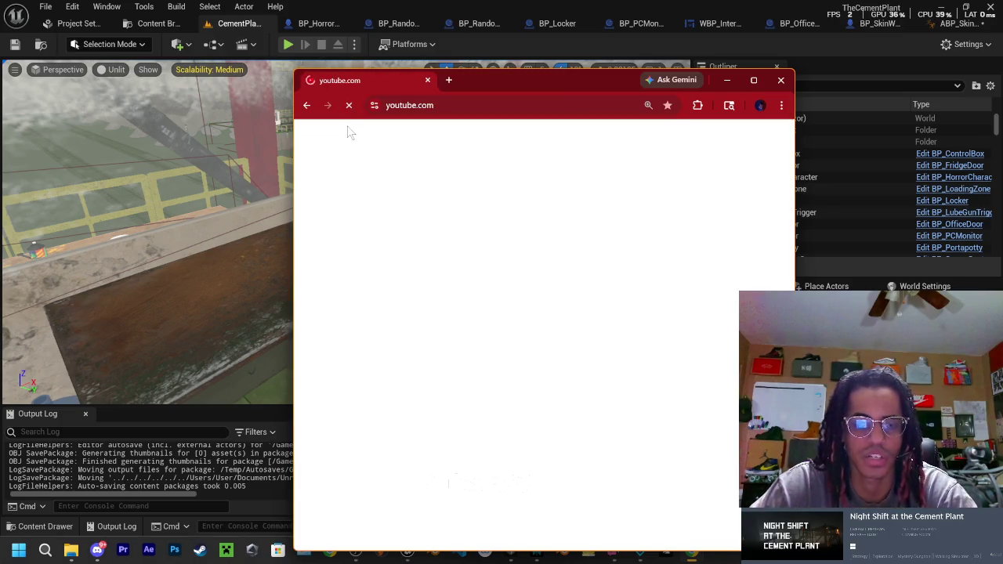
pyautogui.click(753, 80)
pyautogui.click(284, 70)
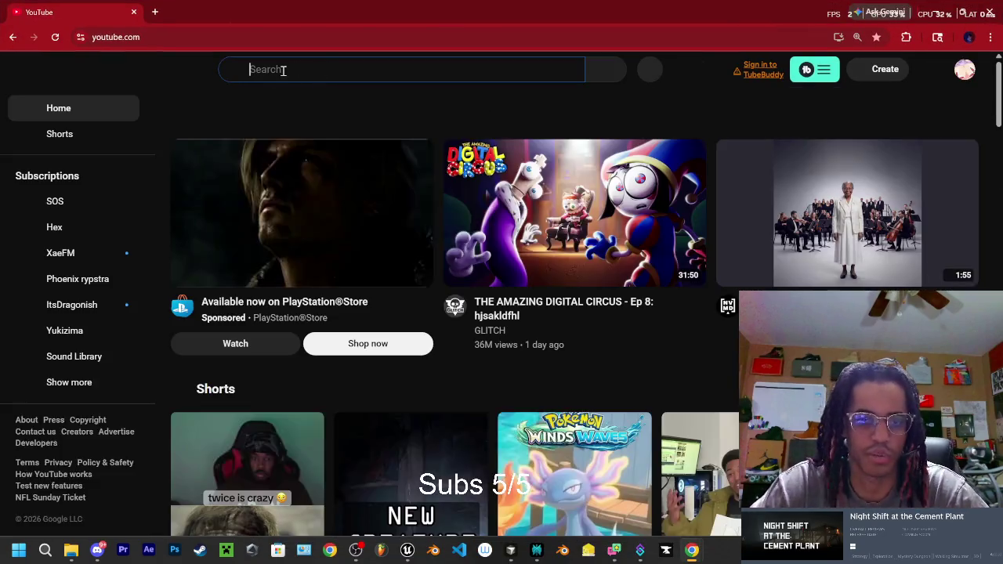
pyautogui.click(299, 106)
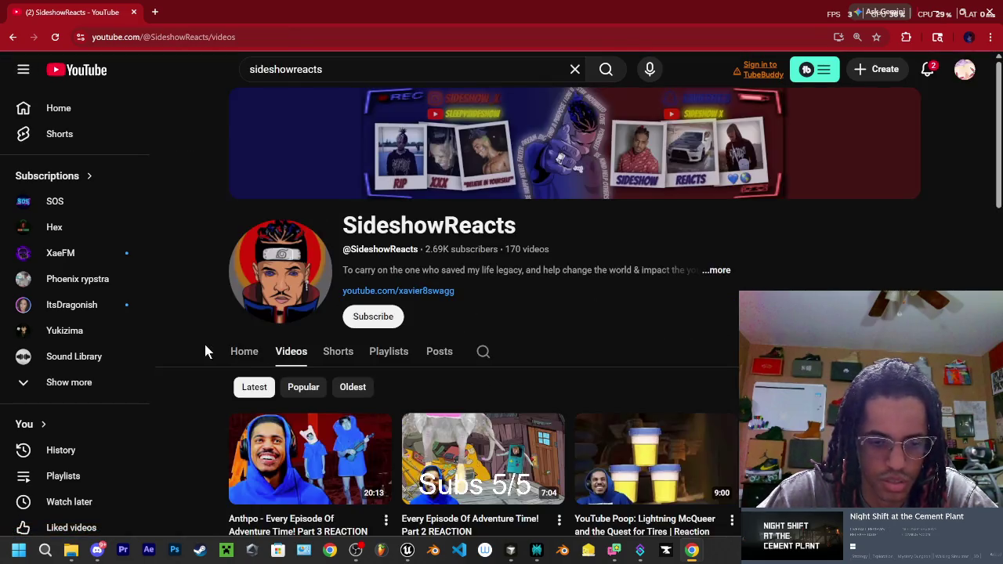
# Scroll down the channel's Videos tab to its uploads from 5 years ago.
pyautogui.scroll(-8, 204, 340)
pyautogui.scroll(-4, 213, 330)
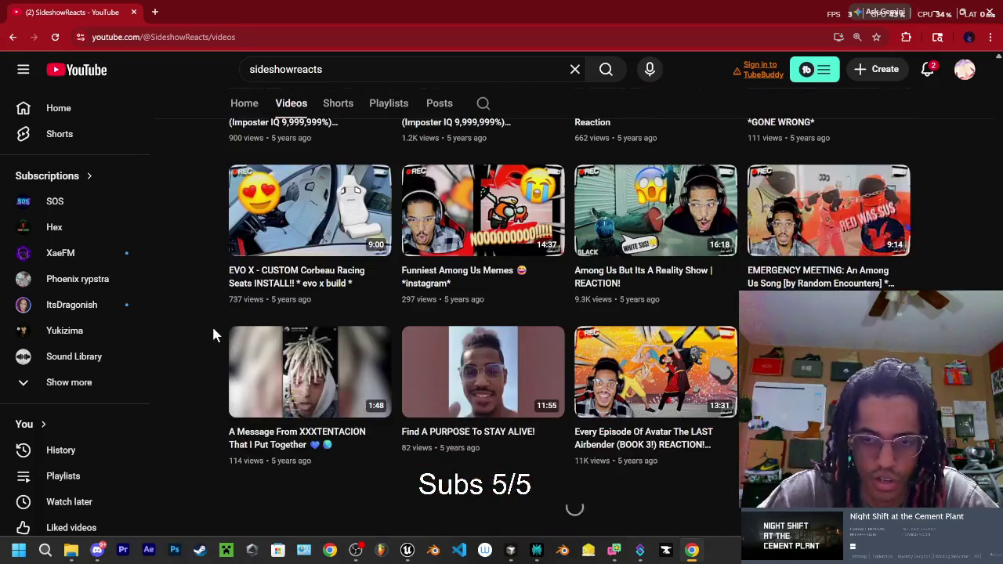
pyautogui.scroll(-1, 243, 374)
pyautogui.scroll(-10, 244, 373)
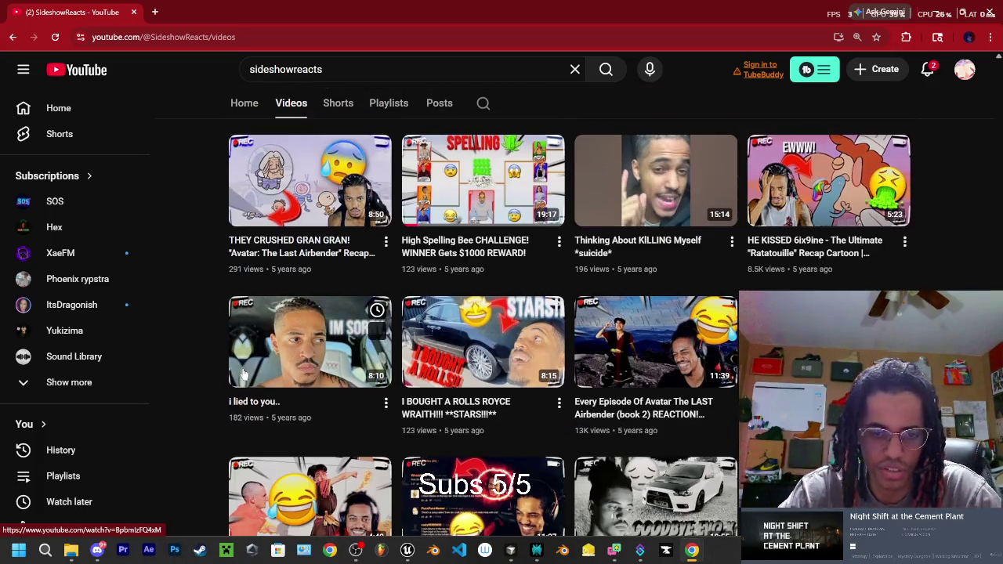
pyautogui.scroll(-6, 265, 401)
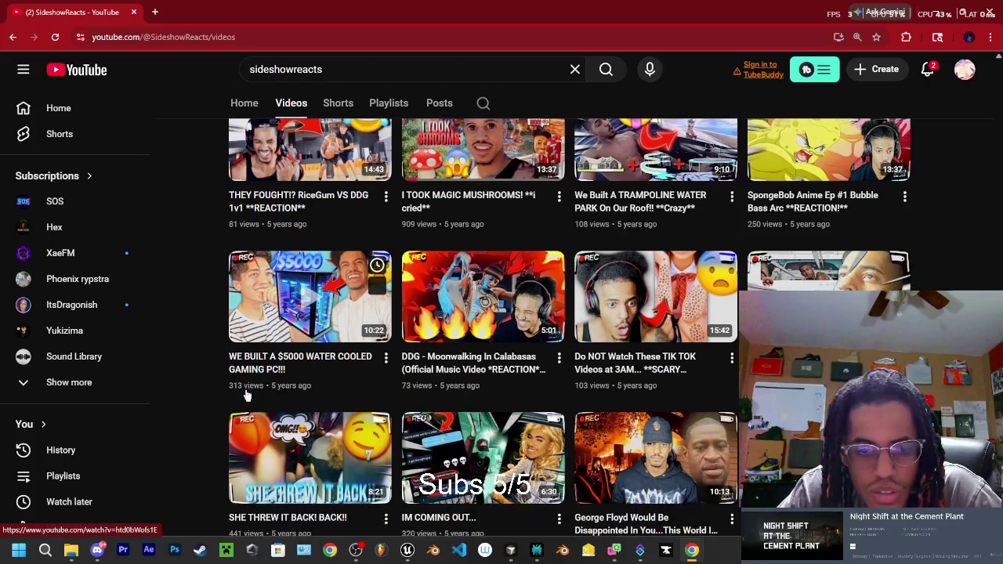
pyautogui.scroll(-1, 235, 390)
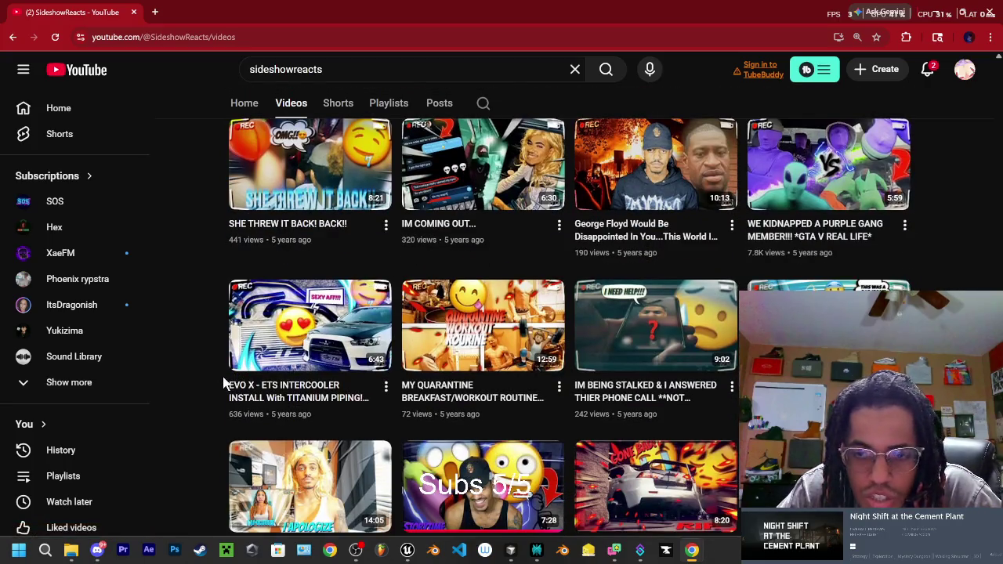
pyautogui.scroll(-2, 223, 383)
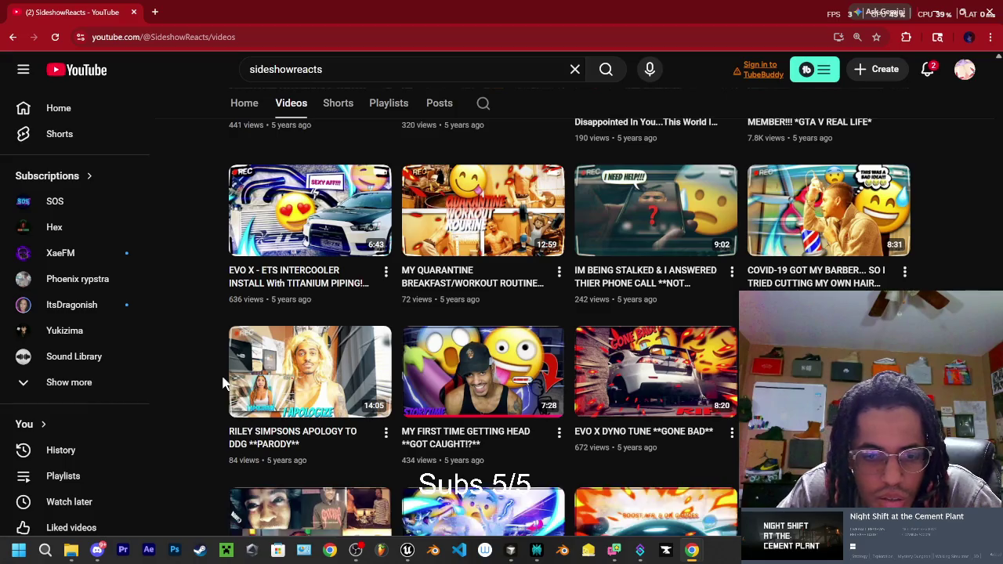
pyautogui.scroll(-3, 223, 383)
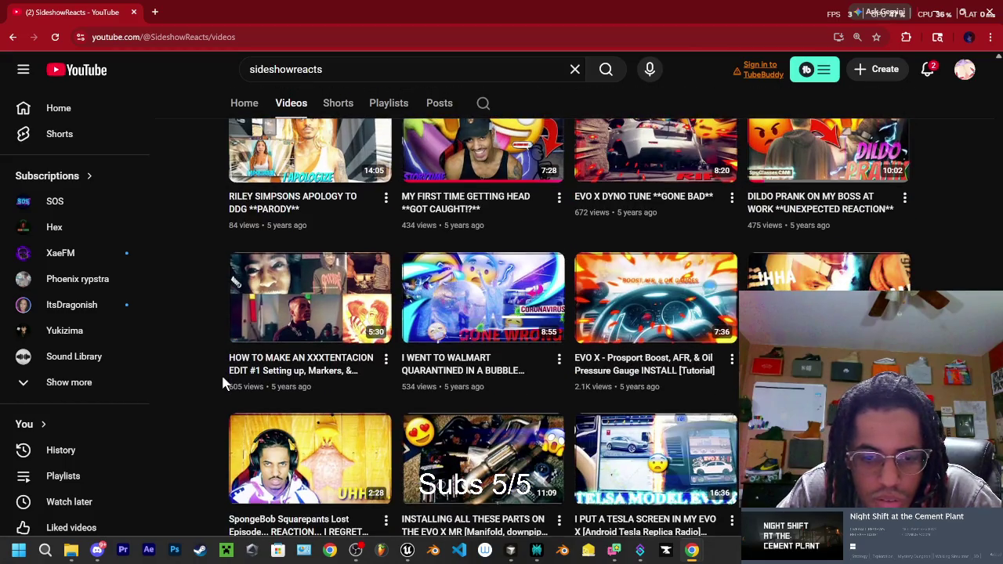
pyautogui.scroll(-3, 223, 384)
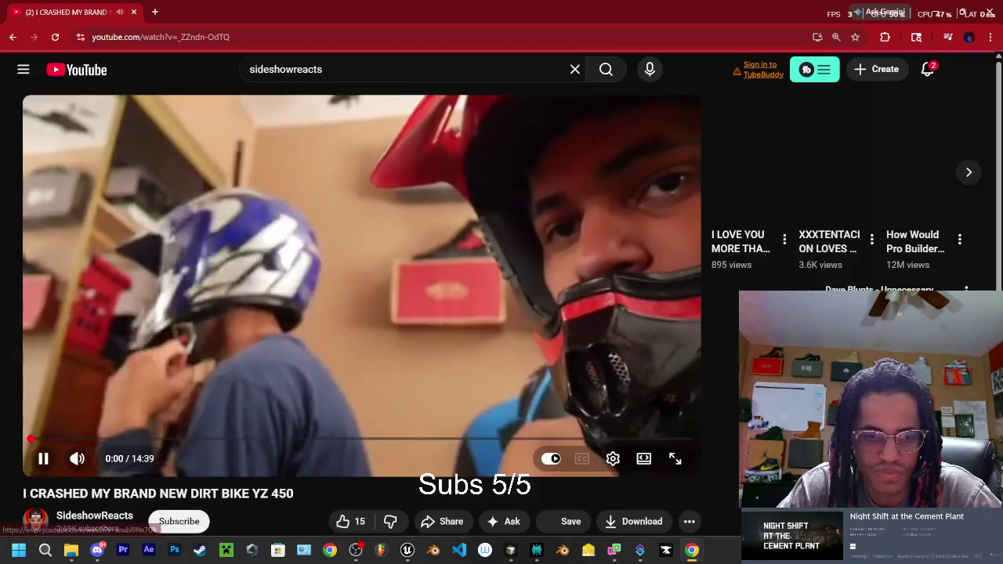
# Seek the dirt bike video to about 9:14, where the riding scene starts.
pyautogui.click(45, 440)
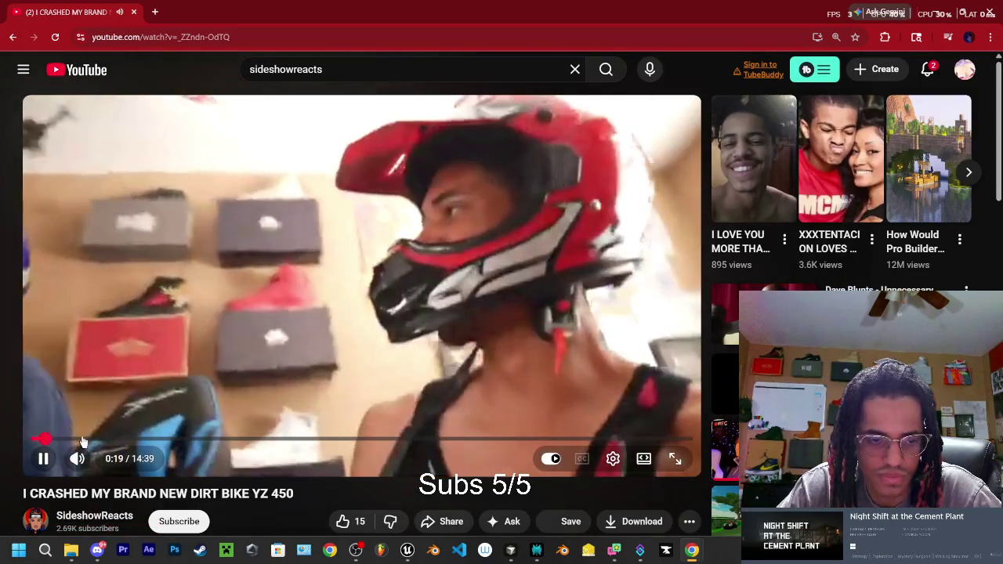
pyautogui.click(61, 440)
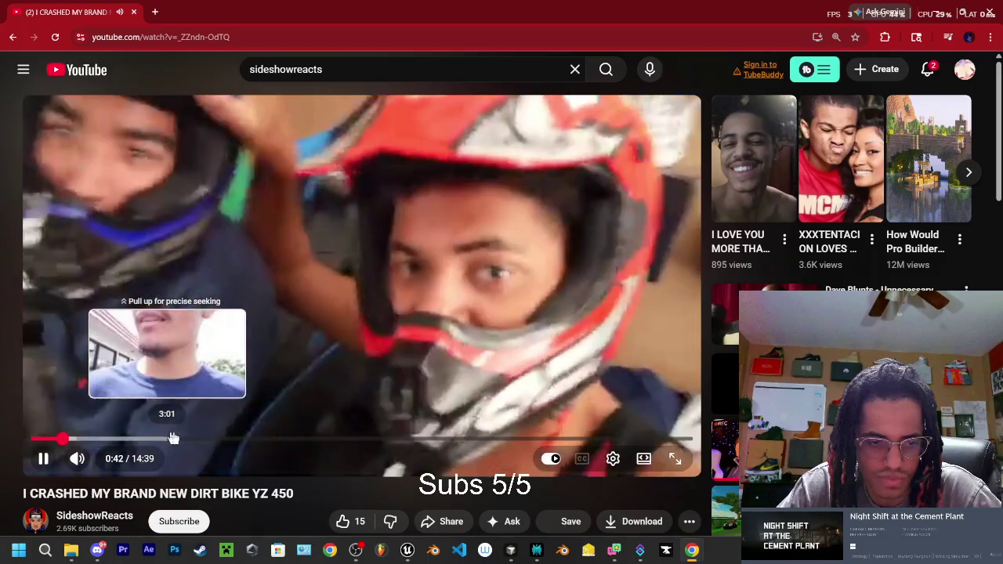
pyautogui.click(173, 439)
pyautogui.moveTo(305, 440); pyautogui.dragTo(370, 440)
pyautogui.click(438, 441)
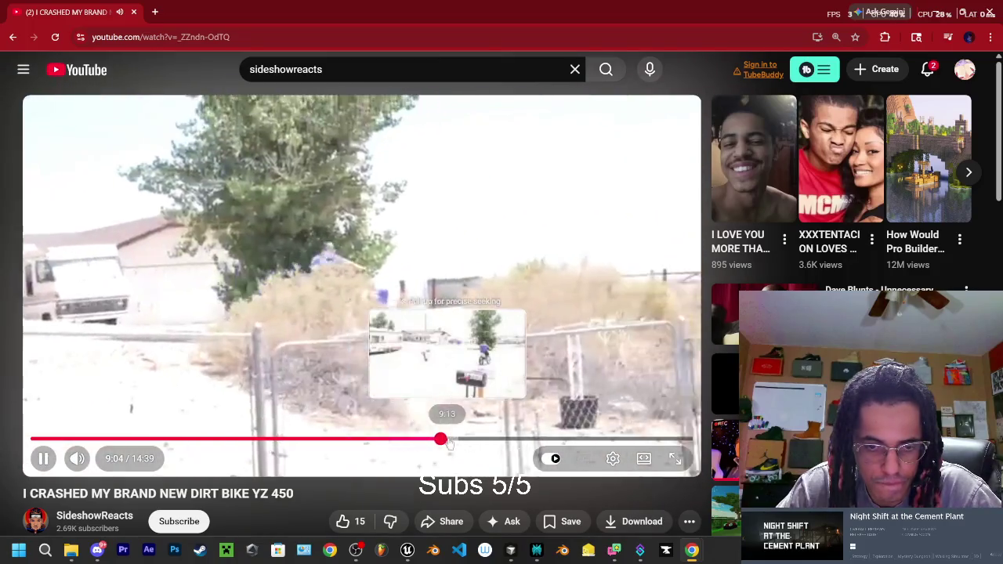
pyautogui.click(449, 441)
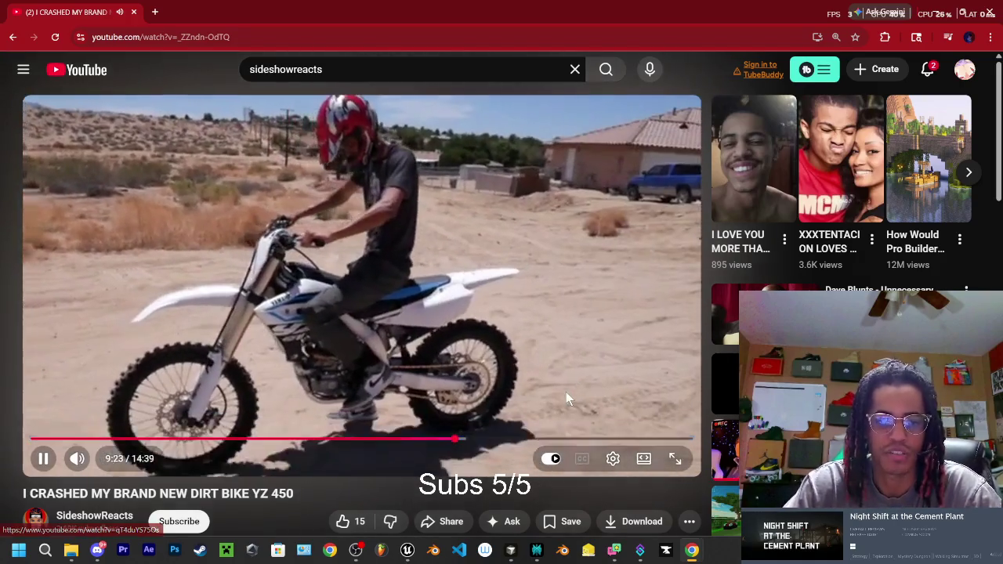
pyautogui.click(482, 362)
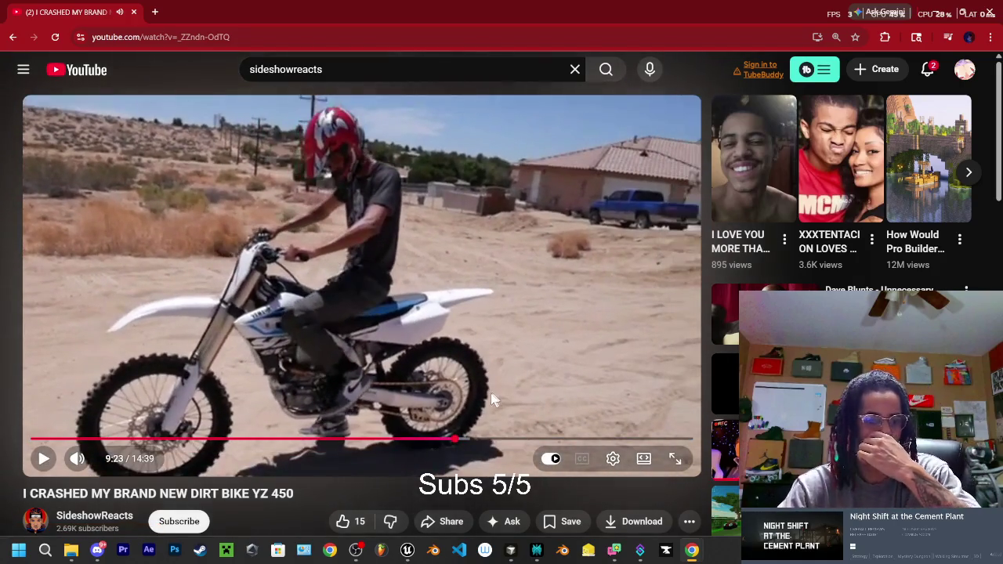
pyautogui.click(559, 323)
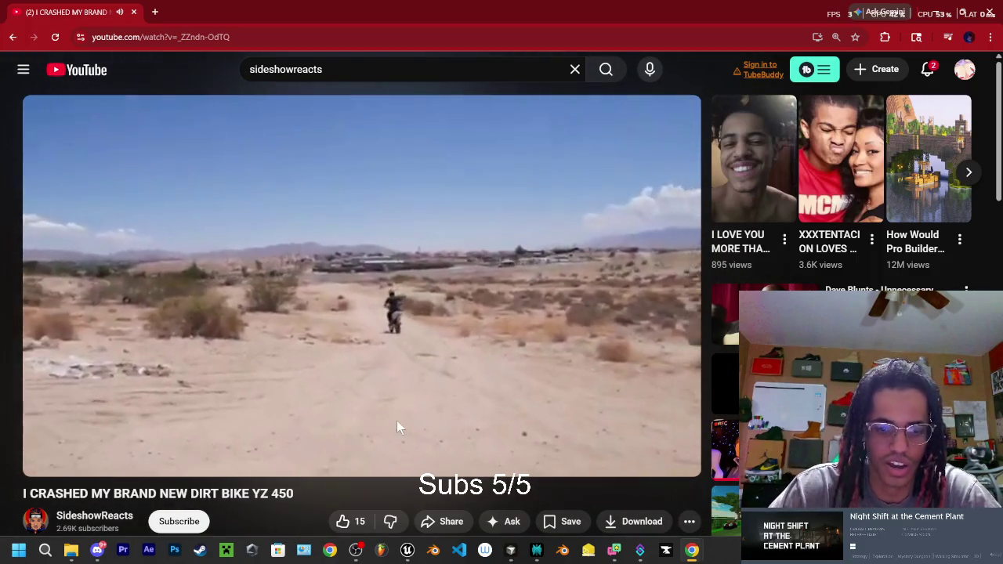
# Fine-tune the position to about 9:36 and play the video fullscreen.
pyautogui.press('Left')
pyautogui.press('Left')
pyautogui.press('Left')
pyautogui.press('Left')
pyautogui.press('Left')
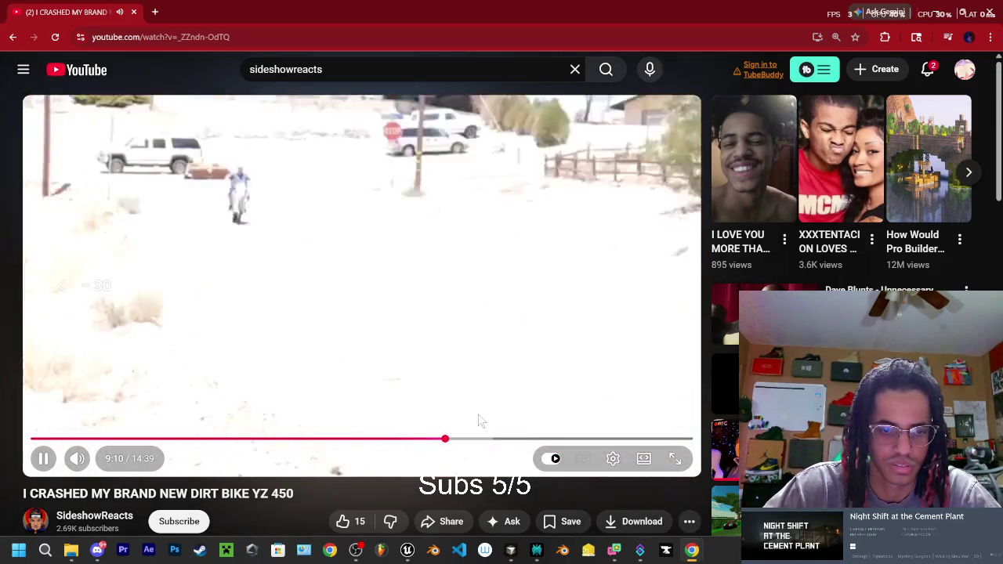
pyautogui.press('Right')
pyautogui.press('Right')
pyautogui.press('Right')
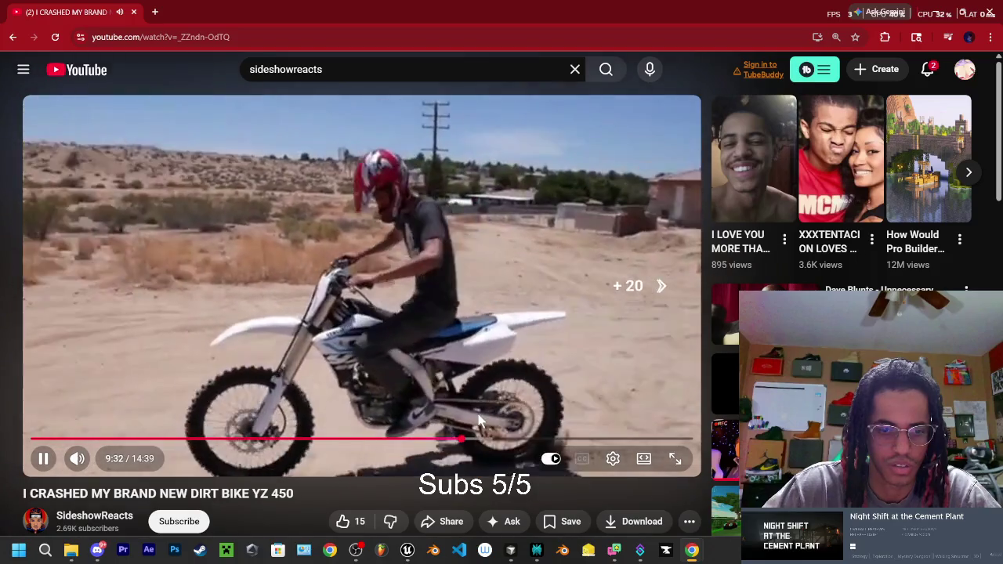
pyautogui.press('Right')
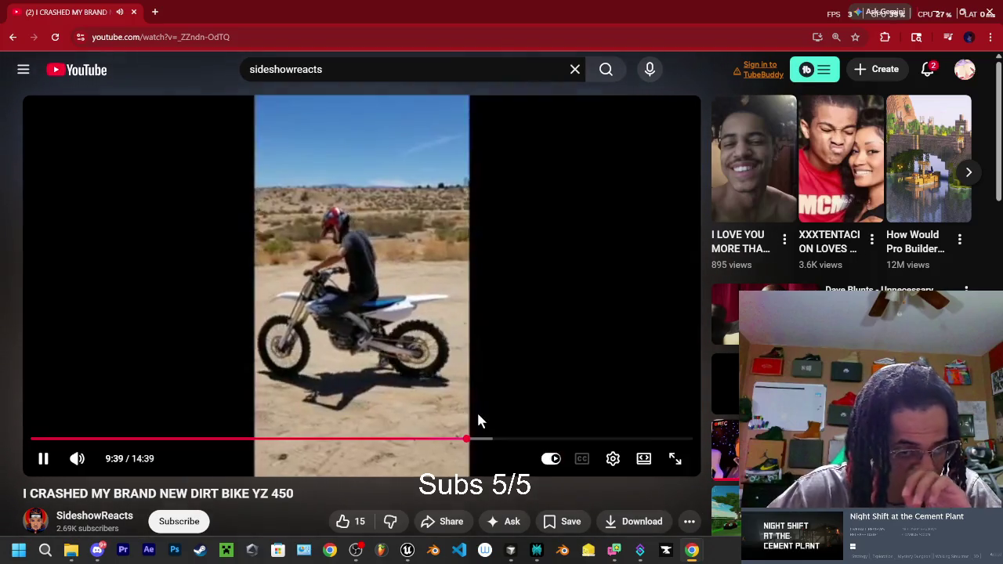
pyautogui.click(43, 460)
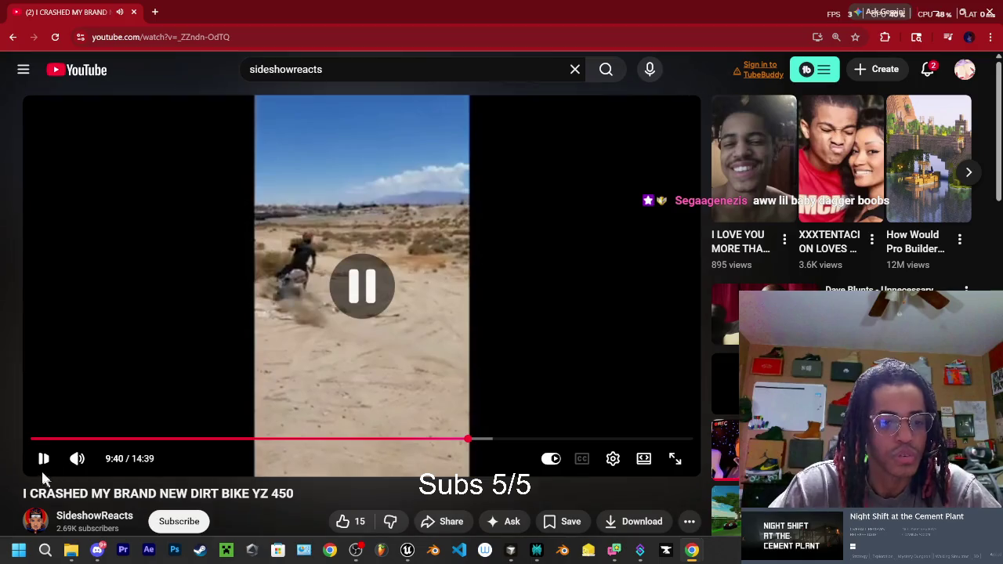
pyautogui.moveTo(468, 439); pyautogui.dragTo(465, 439)
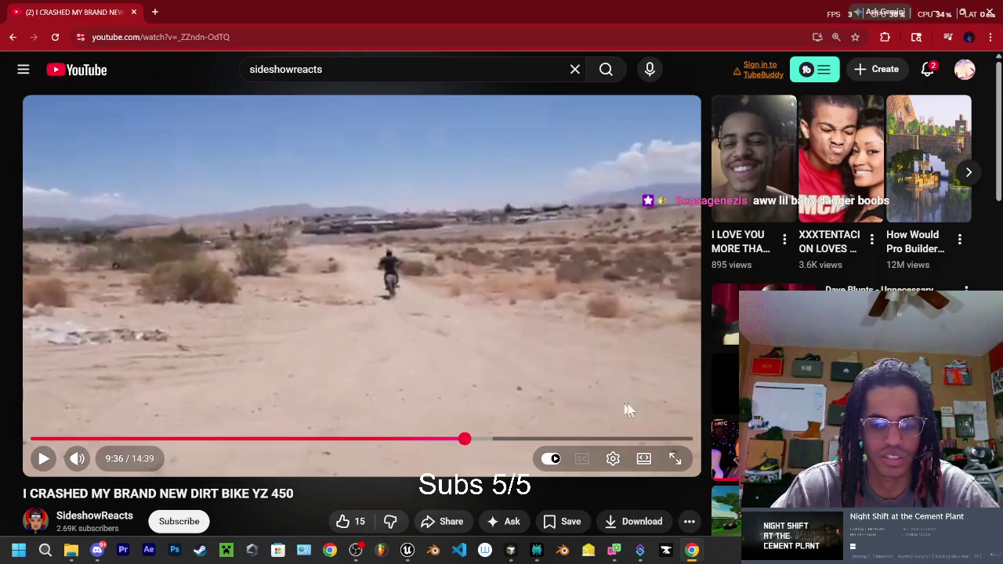
pyautogui.click(678, 457)
pyautogui.click(511, 344)
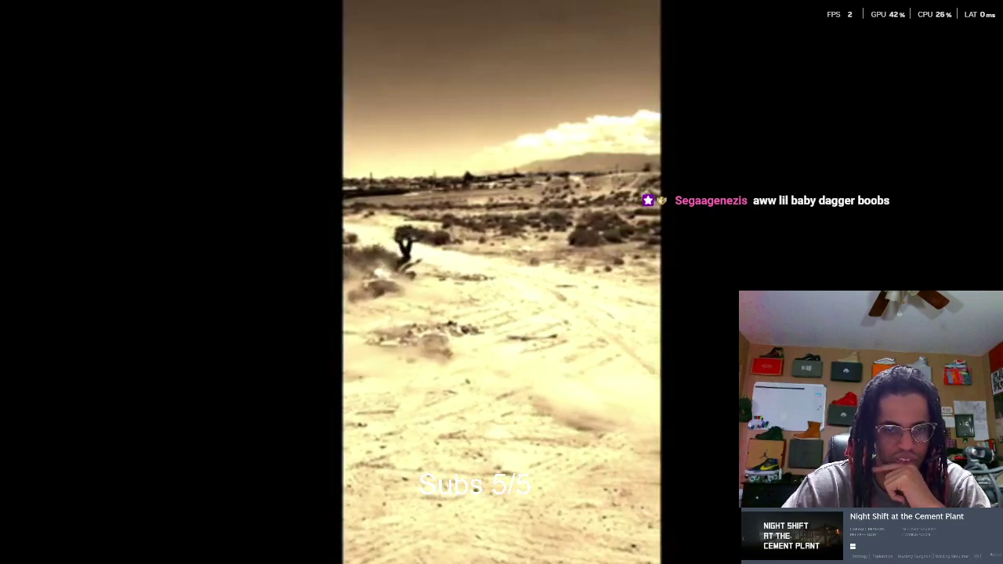
# Double-click the video to leave fullscreen, with playback paused at 10:02.
pyautogui.moveTo(786, 243)
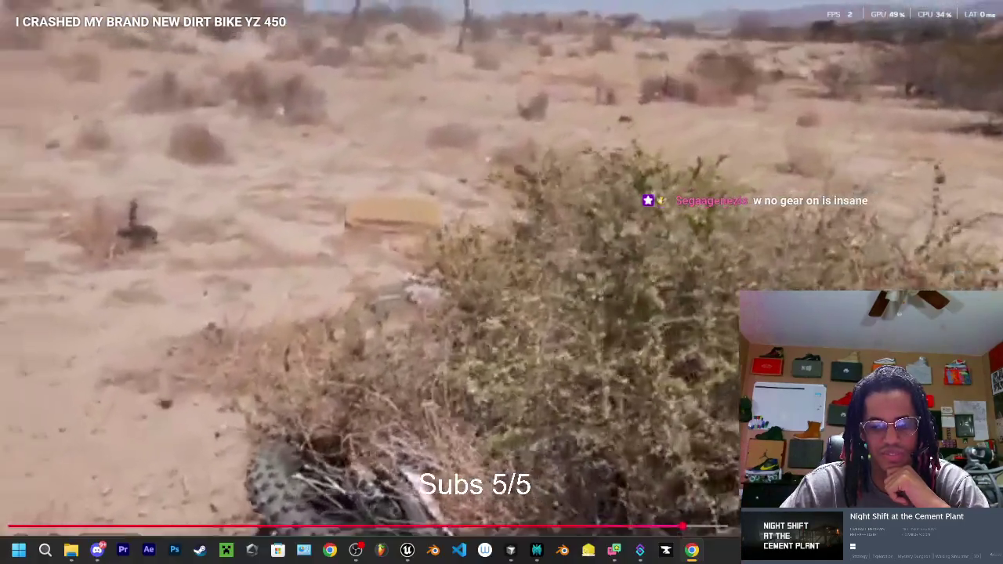
pyautogui.doubleClick(426, 339)
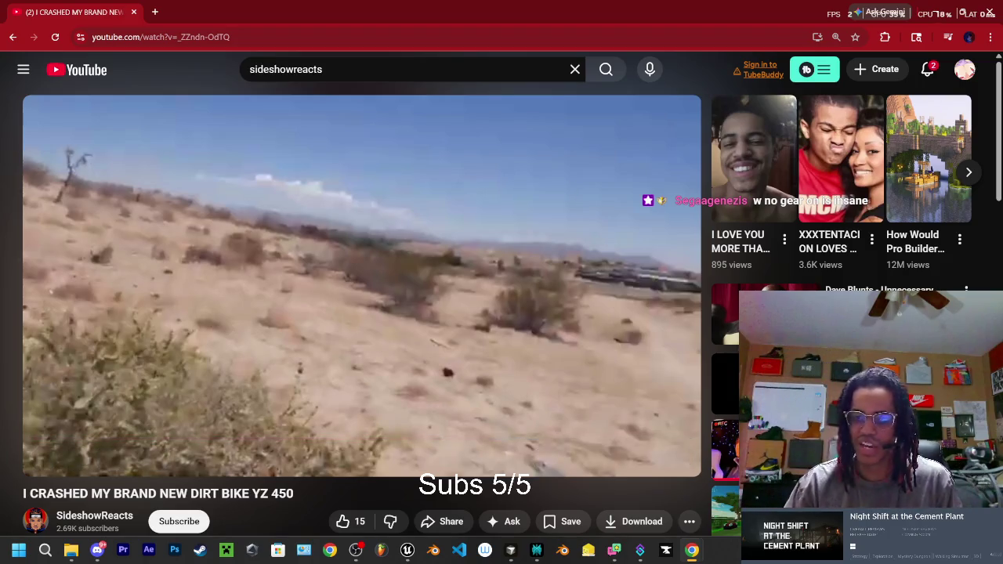
# Rewind the dirt bike video to 9:47, as the rider mounts the bike.
pyautogui.press('Left')
pyautogui.press('Left')
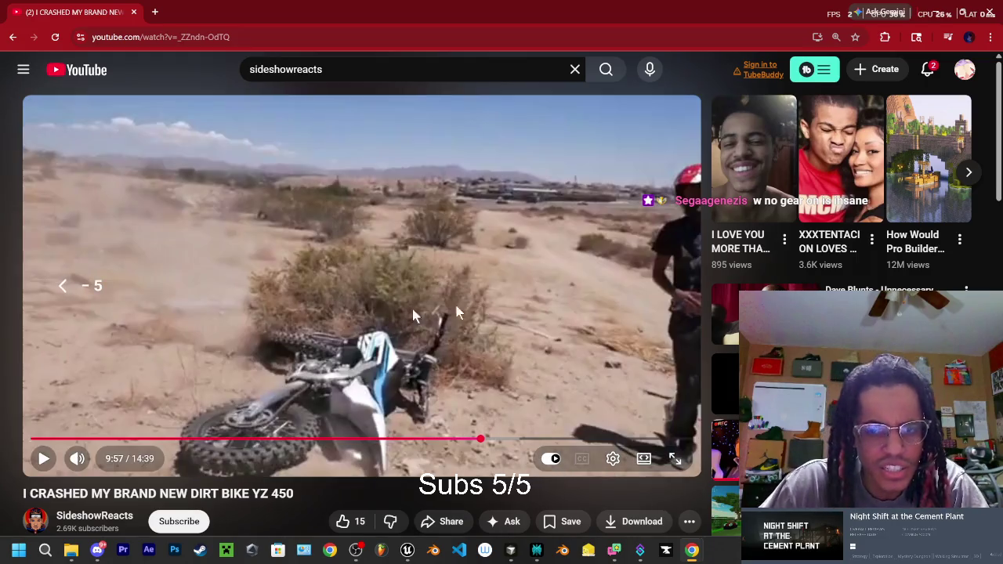
pyautogui.press('Left')
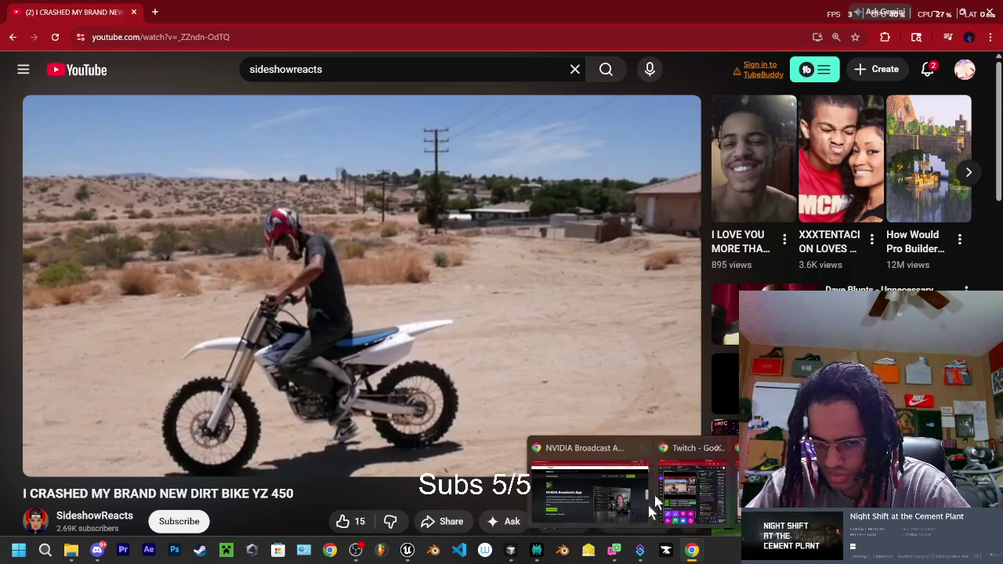
pyautogui.moveTo(346, 559)
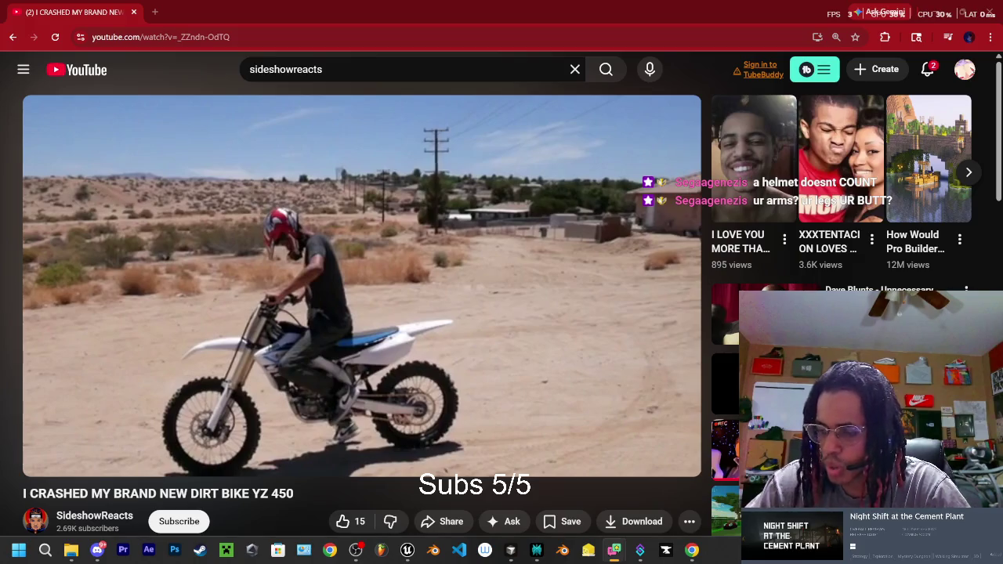
# Return to the channel's video list and browse up and down through it.
pyautogui.click(13, 39)
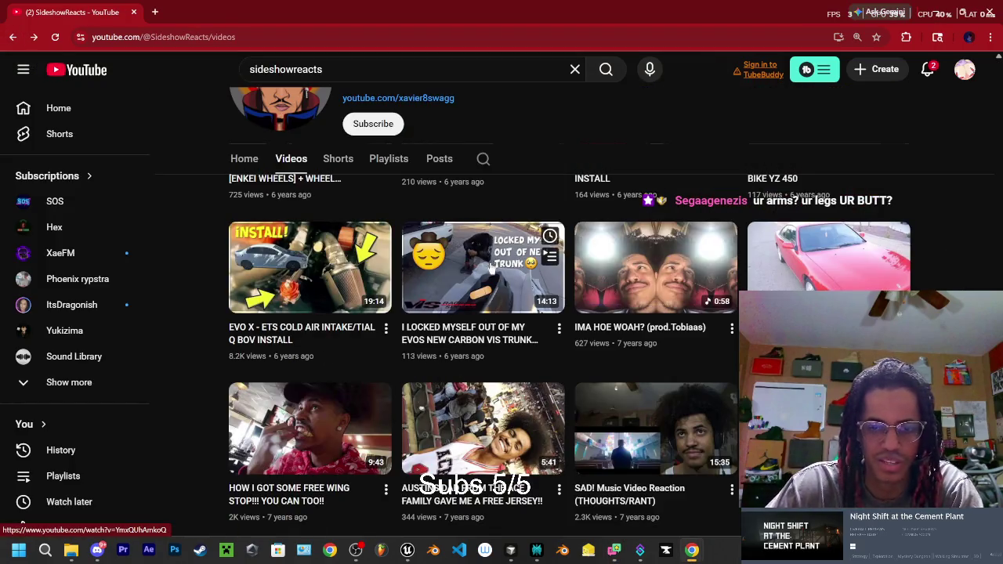
pyautogui.scroll(-3, 647, 377)
pyautogui.scroll(6, 566, 332)
pyautogui.scroll(3, 566, 336)
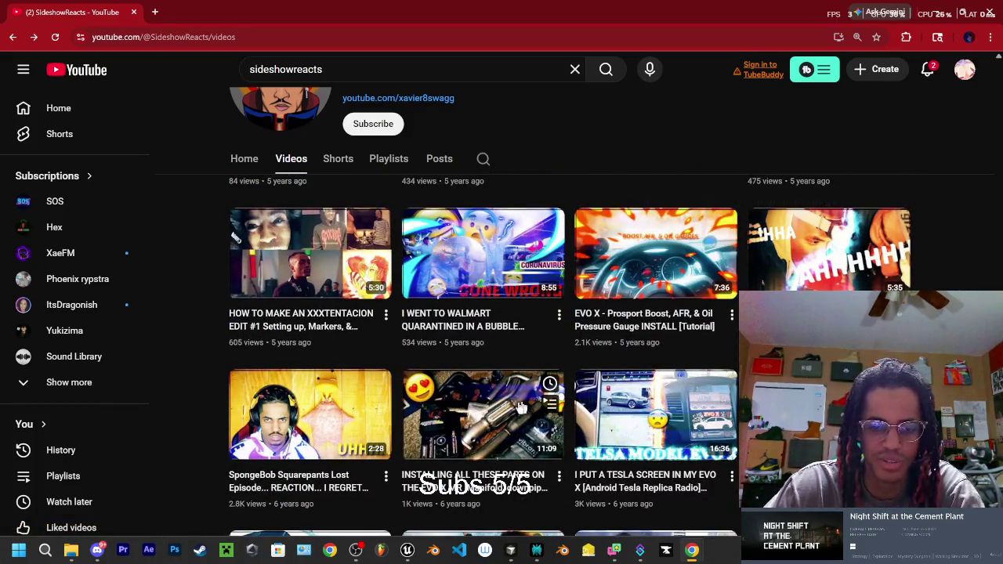
pyautogui.scroll(5, 507, 421)
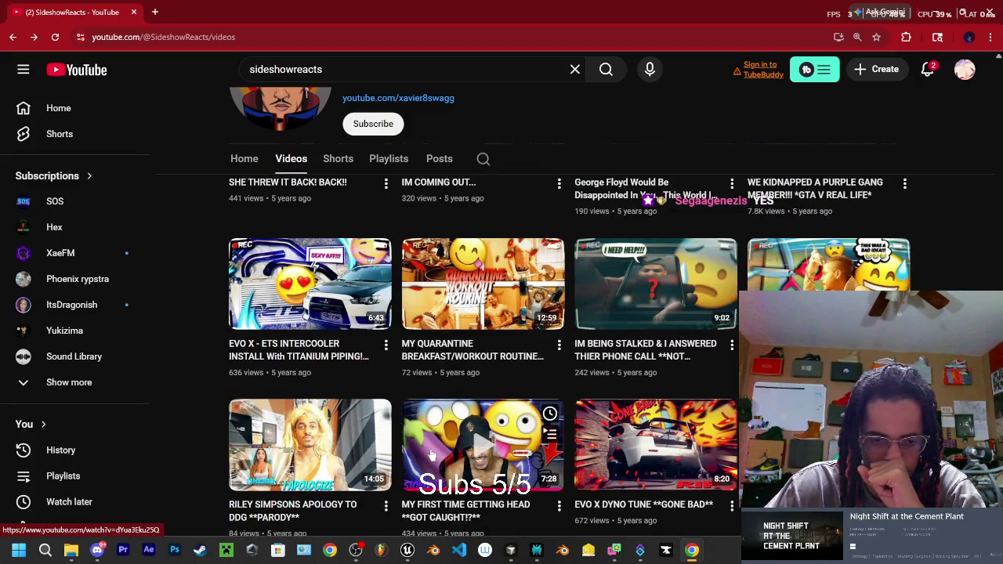
pyautogui.scroll(3, 431, 456)
pyautogui.scroll(3, 450, 449)
pyautogui.scroll(1, 500, 457)
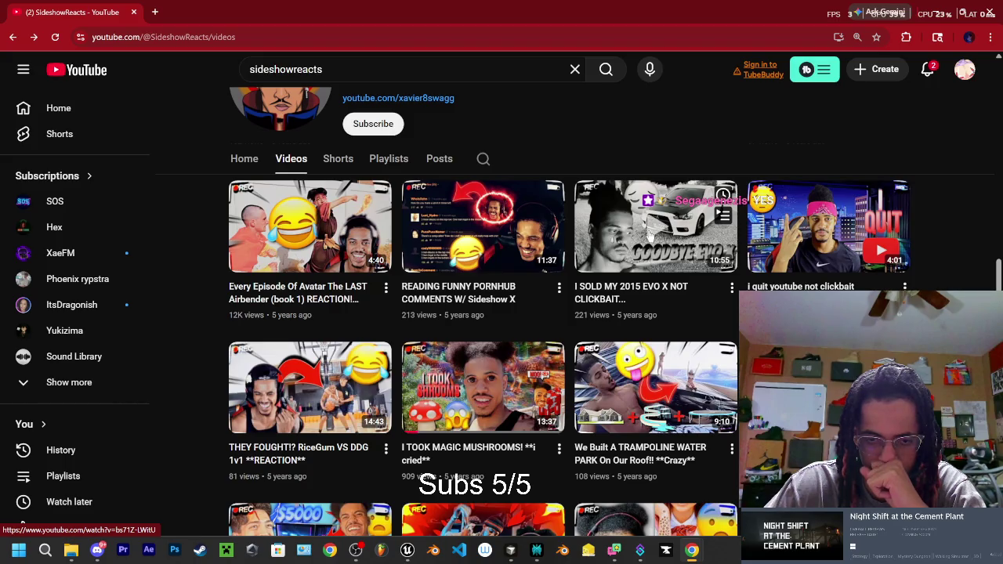
pyautogui.scroll(3, 649, 235)
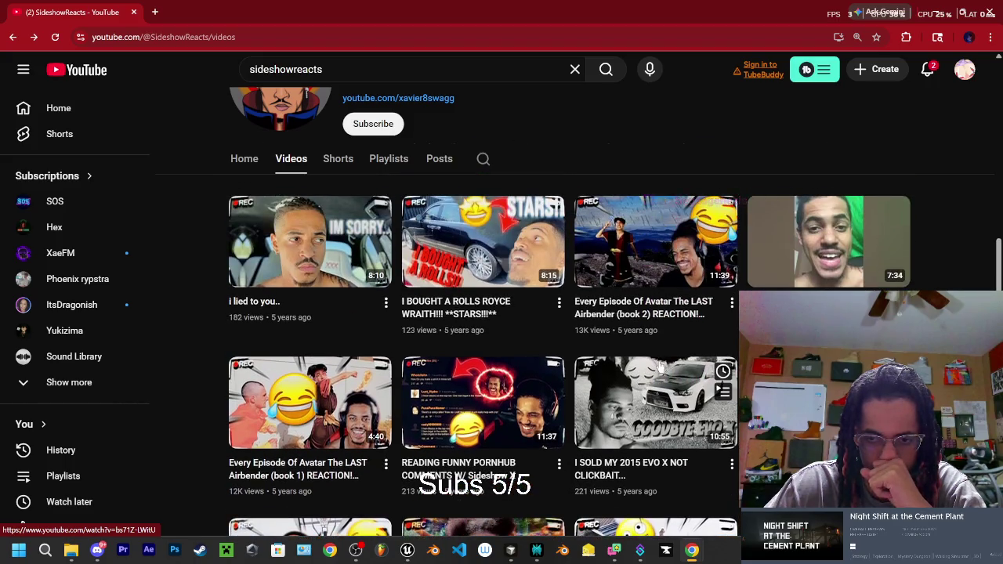
pyautogui.scroll(-5, 661, 367)
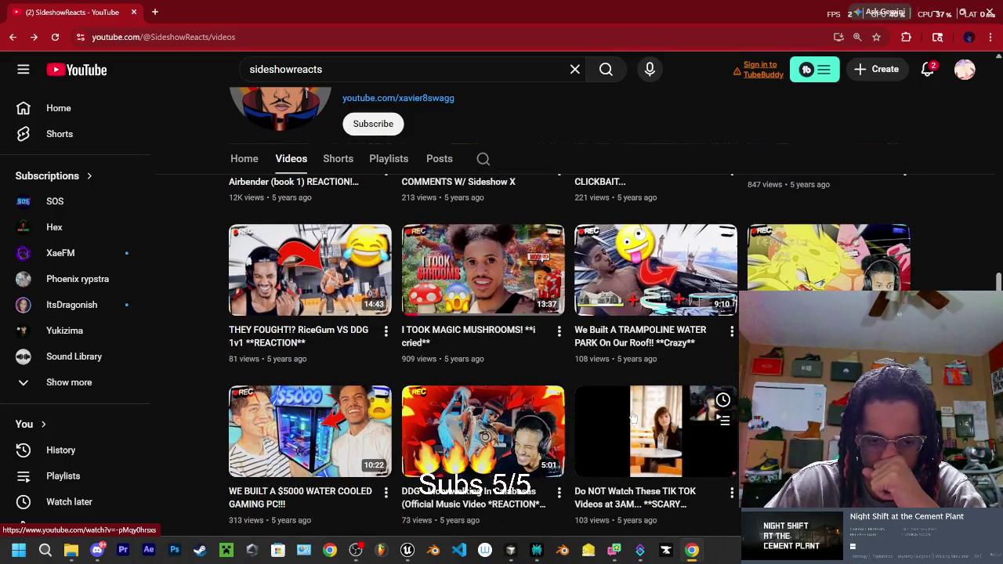
pyautogui.scroll(-2, 497, 432)
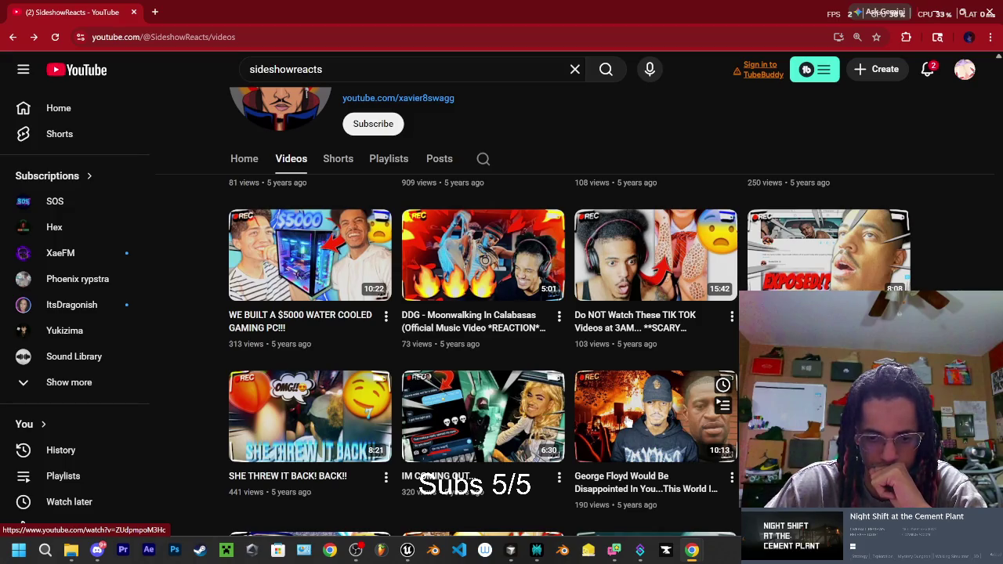
pyautogui.scroll(-2, 686, 295)
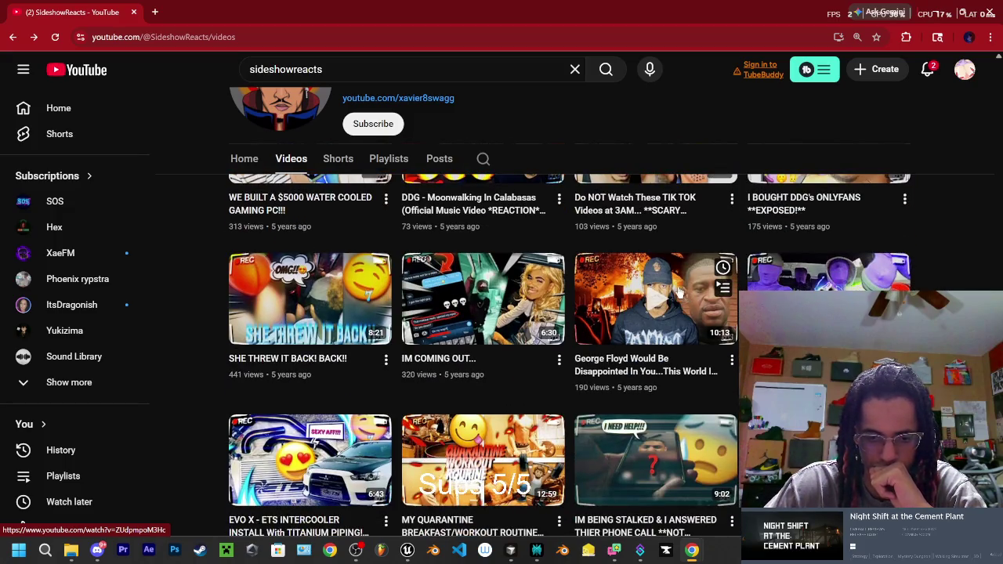
pyautogui.scroll(-1, 672, 291)
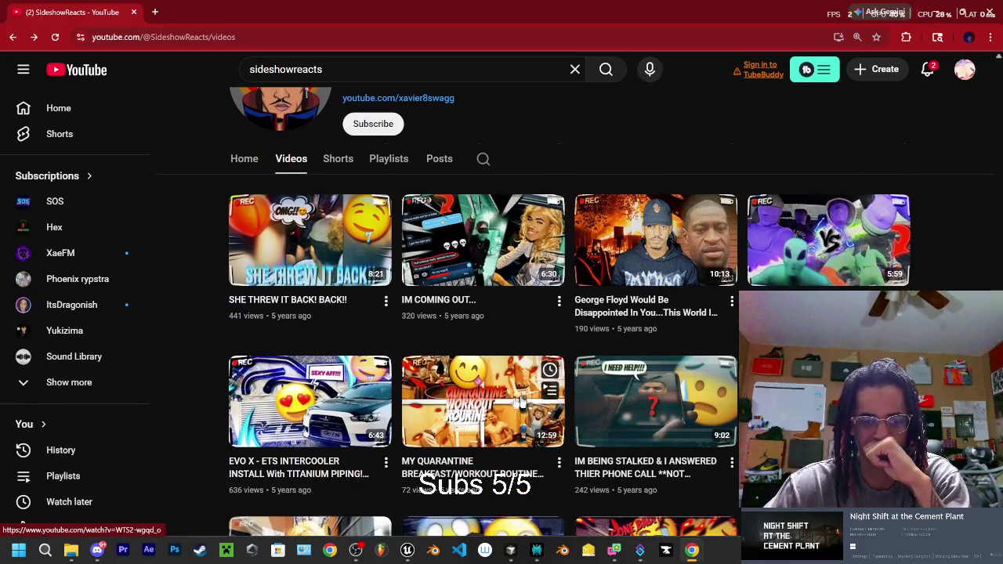
# Briefly open the quarantine breakfast/workout routine video, then return to the list.
pyautogui.click(491, 418)
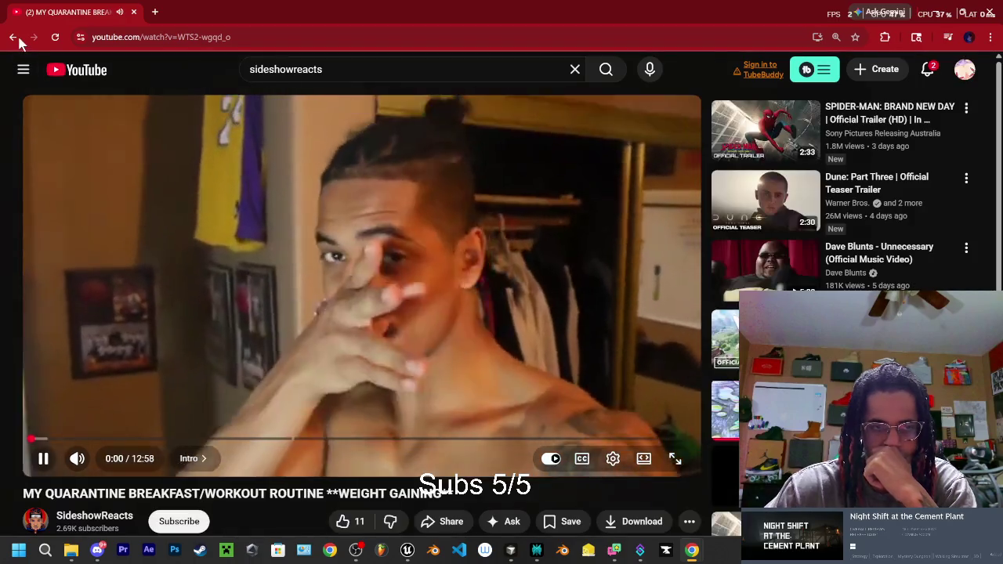
pyautogui.click(14, 37)
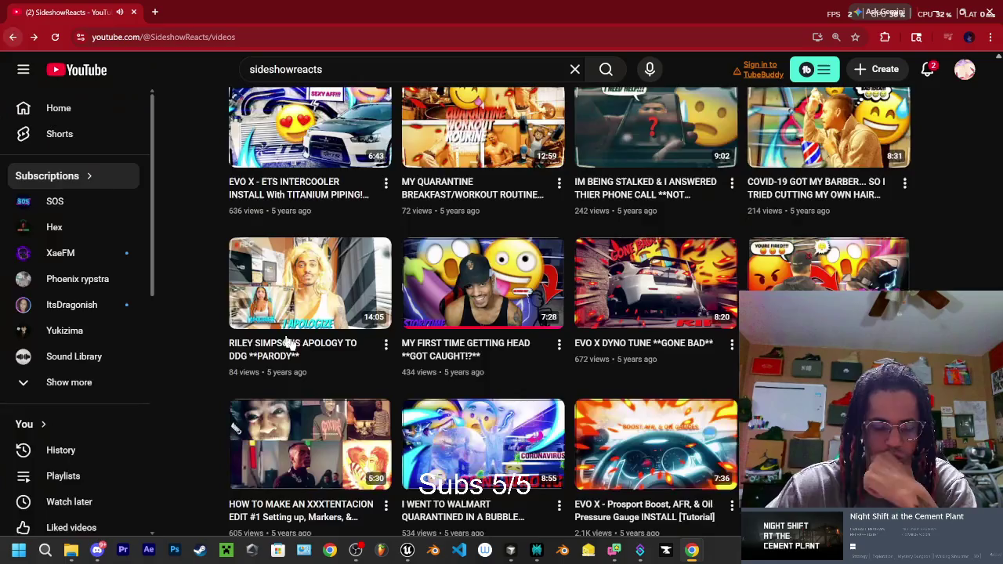
pyautogui.scroll(-6, 320, 461)
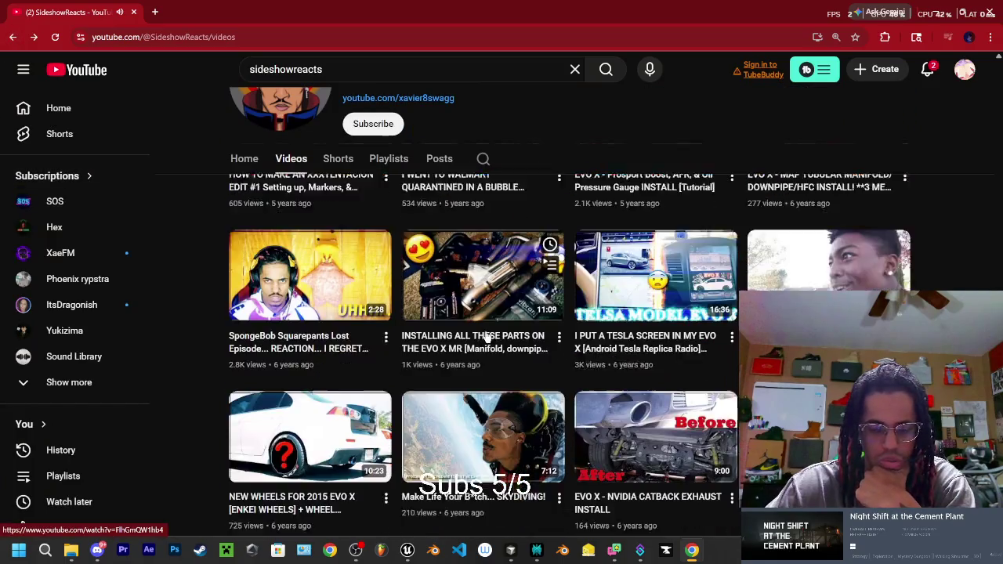
pyautogui.scroll(1, 347, 381)
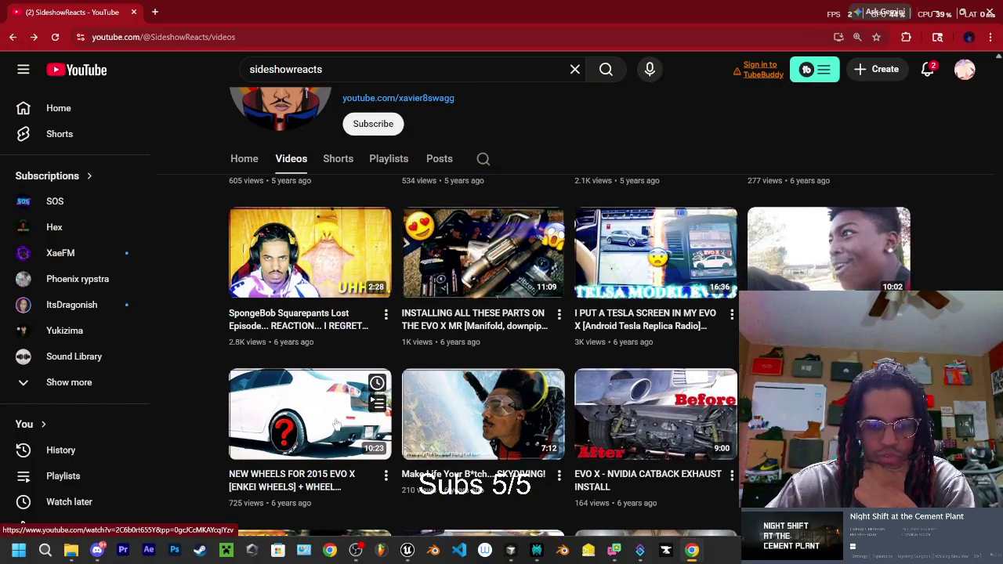
pyautogui.scroll(5, 698, 317)
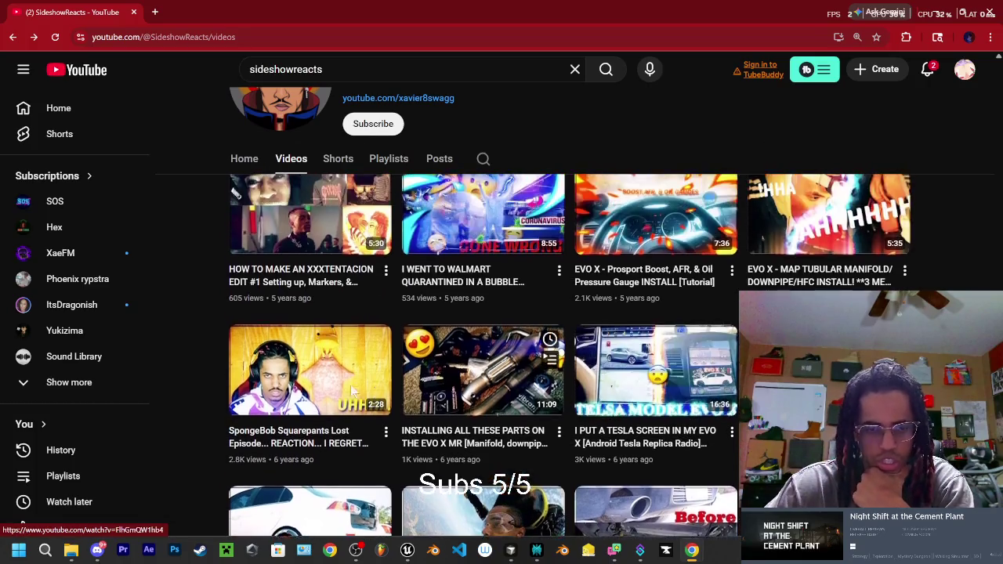
pyautogui.scroll(2, 655, 400)
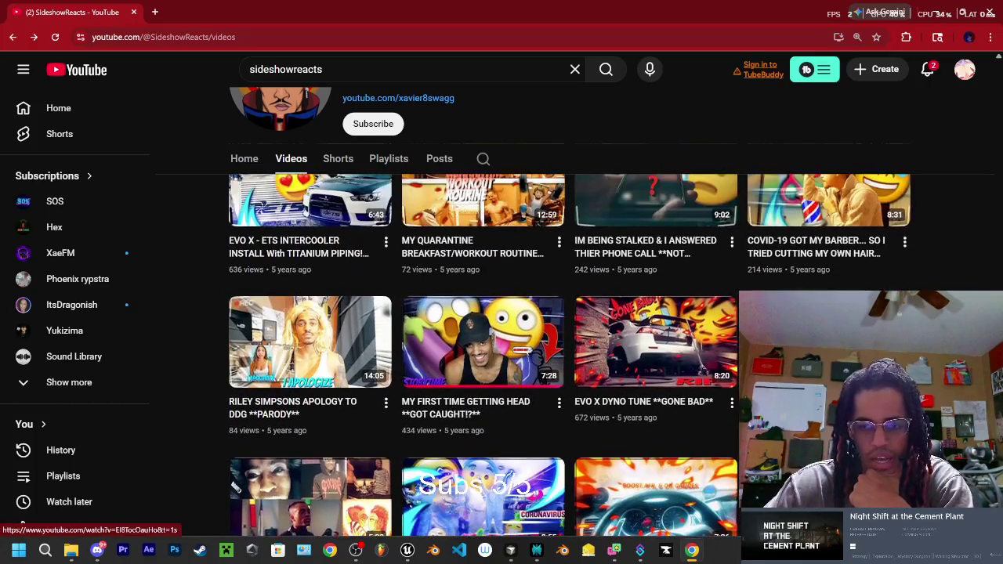
pyautogui.scroll(2, 735, 384)
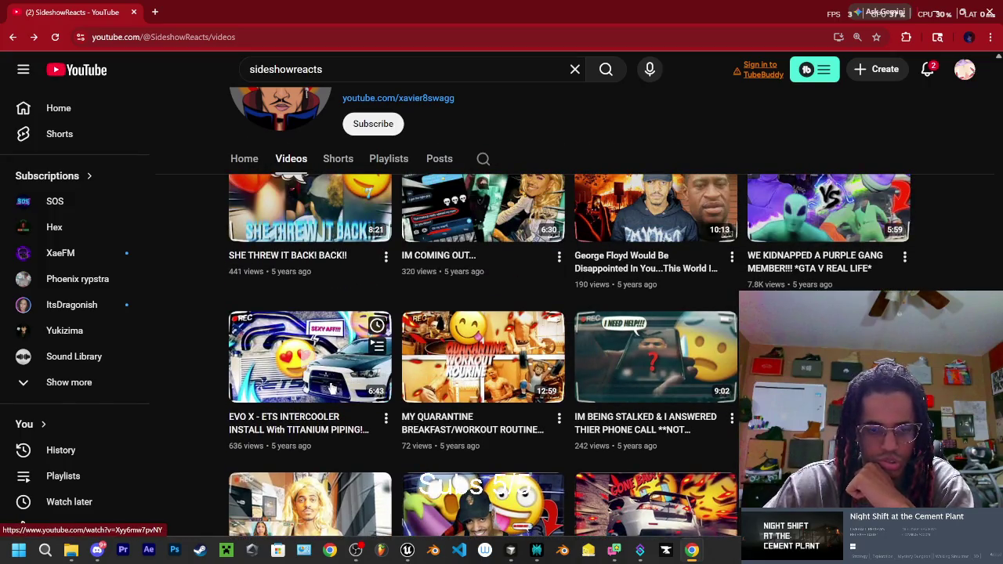
pyautogui.scroll(1, 506, 416)
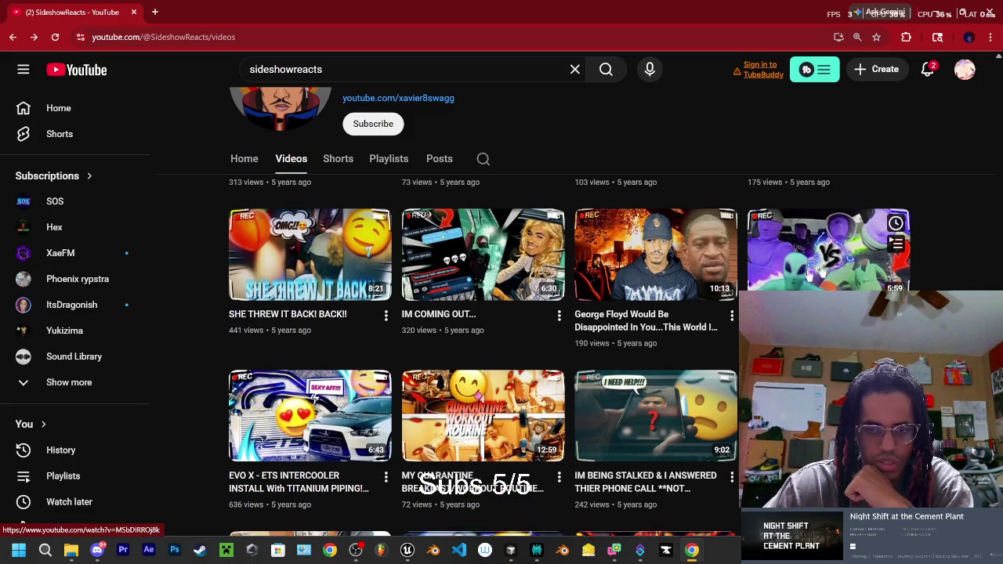
pyautogui.scroll(2, 605, 399)
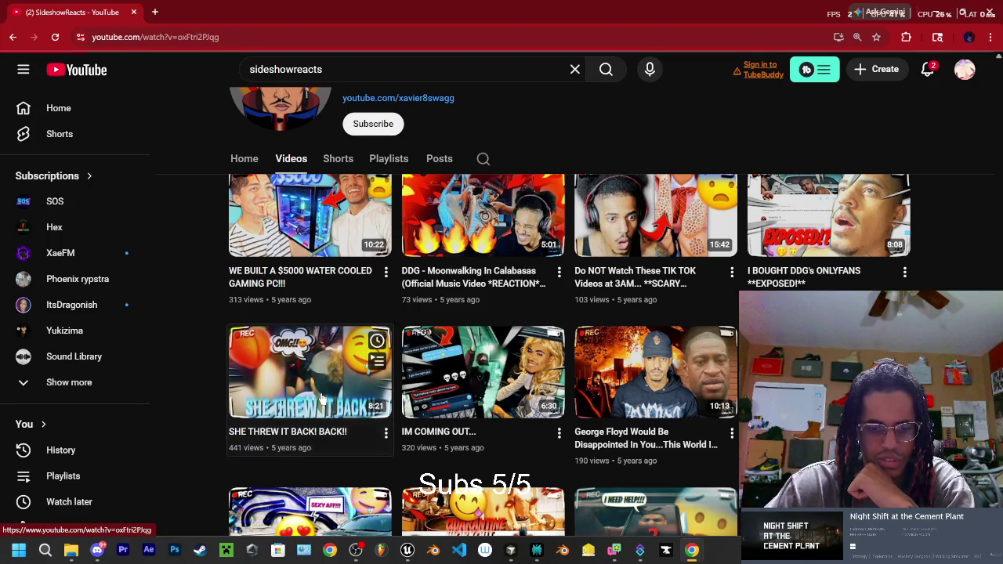
# Briefly open the 'SHE THREW IT BACK! BACK!!' video, then go back and scroll up.
pyautogui.click(320, 396)
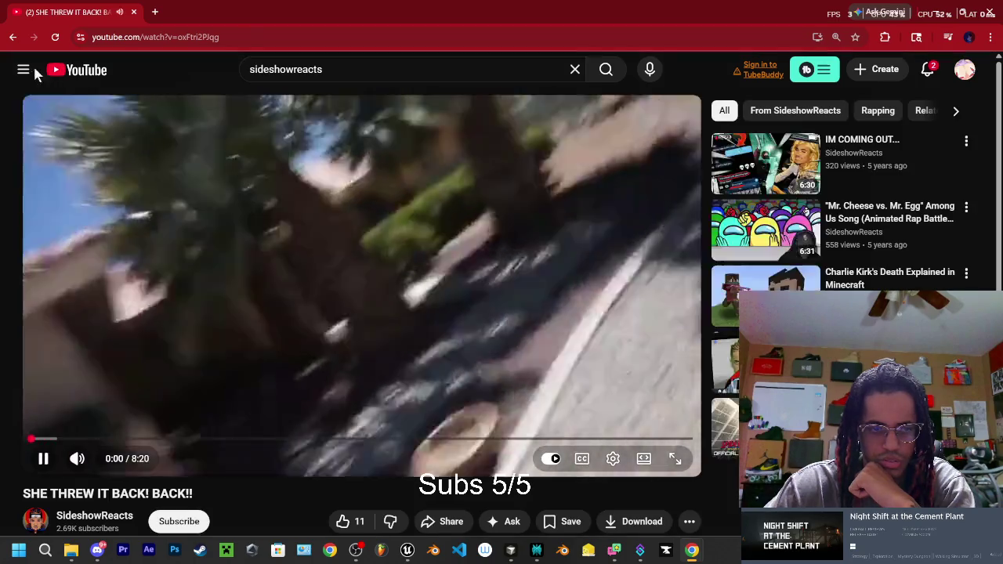
pyautogui.click(13, 37)
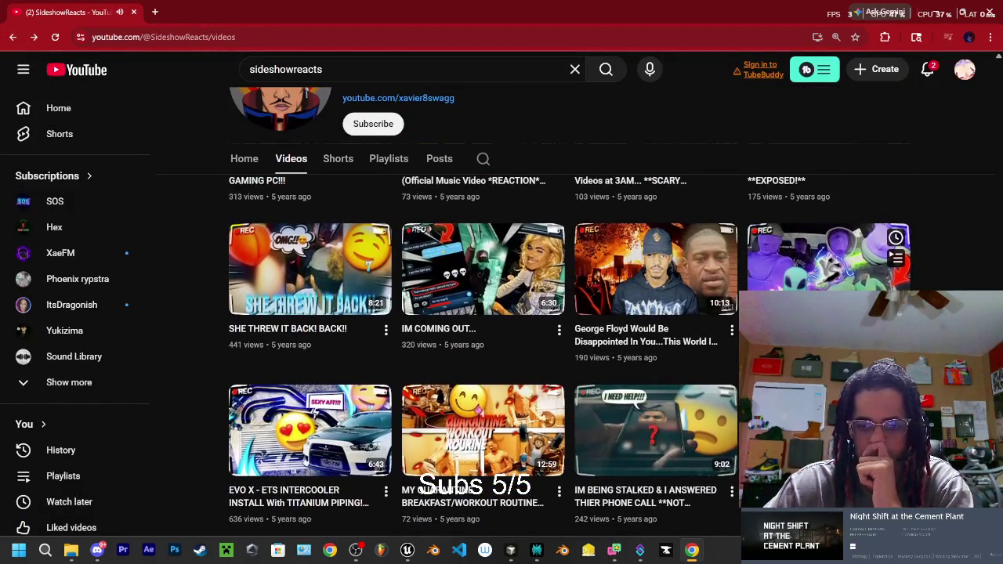
pyautogui.scroll(2, 829, 269)
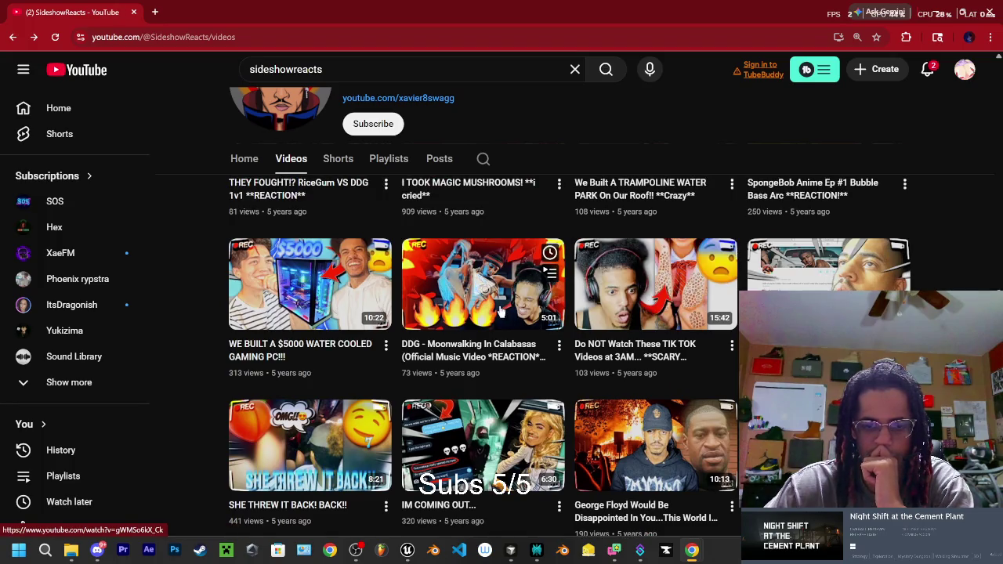
pyautogui.scroll(2, 501, 311)
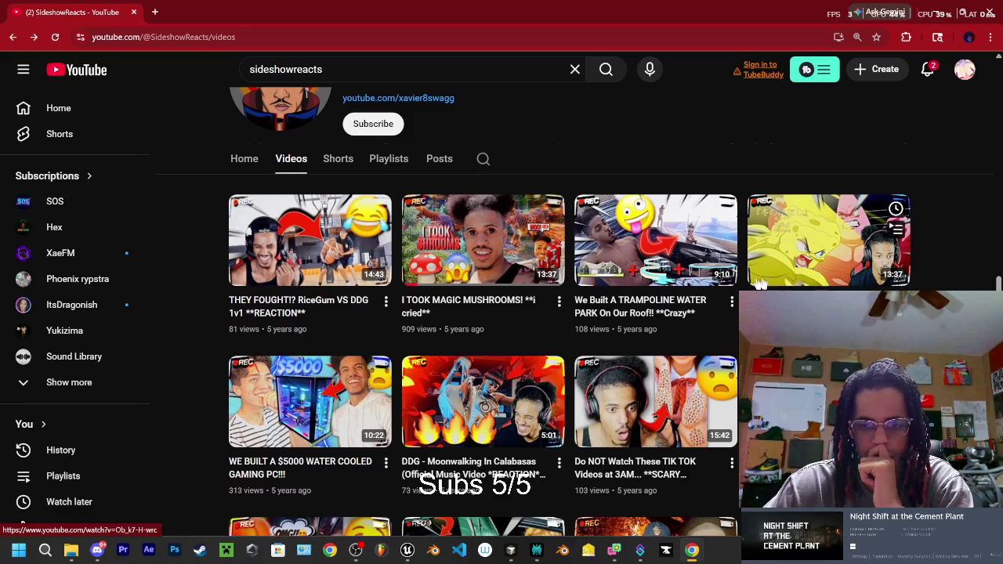
pyautogui.scroll(3, 618, 281)
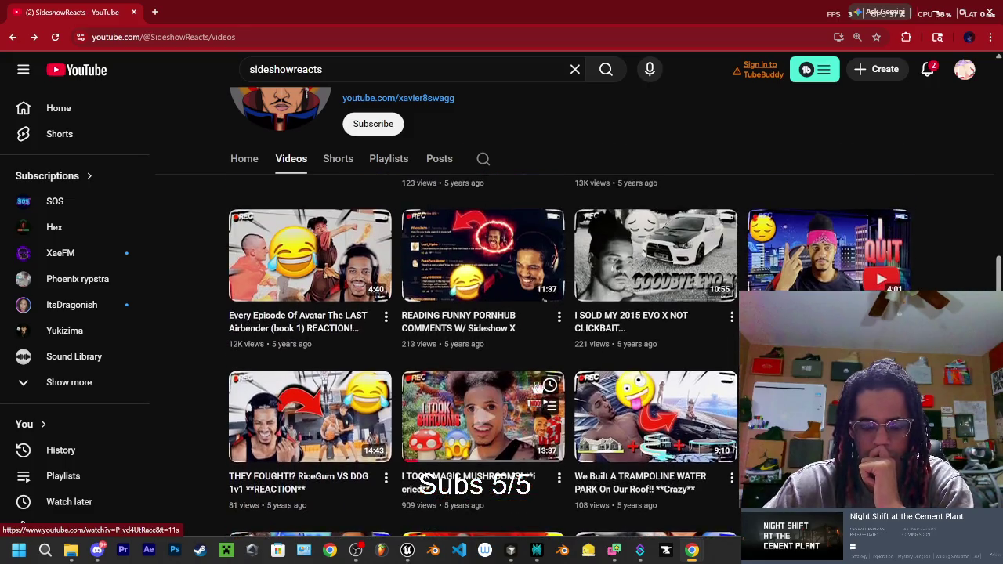
pyautogui.scroll(4, 680, 333)
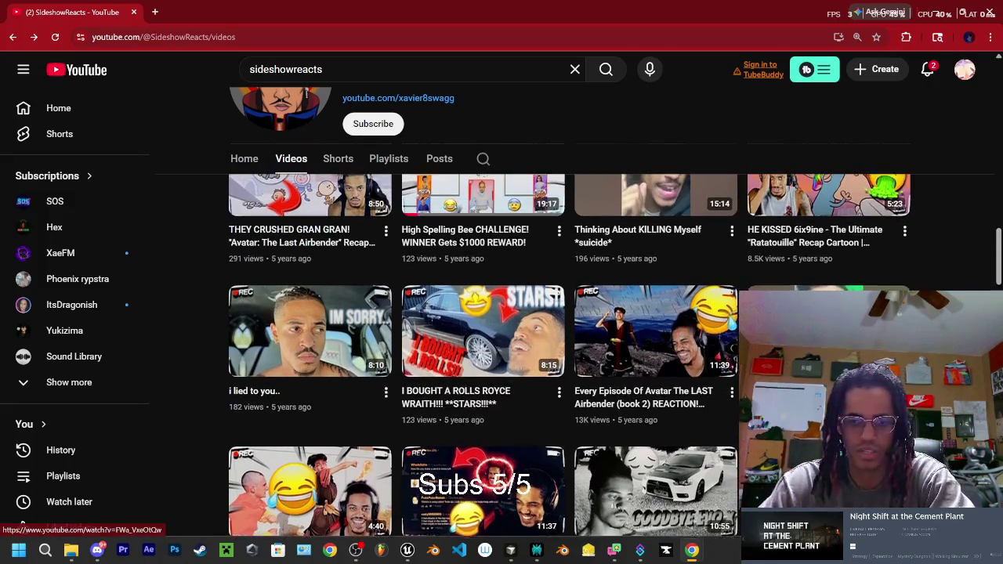
pyautogui.scroll(2, 681, 333)
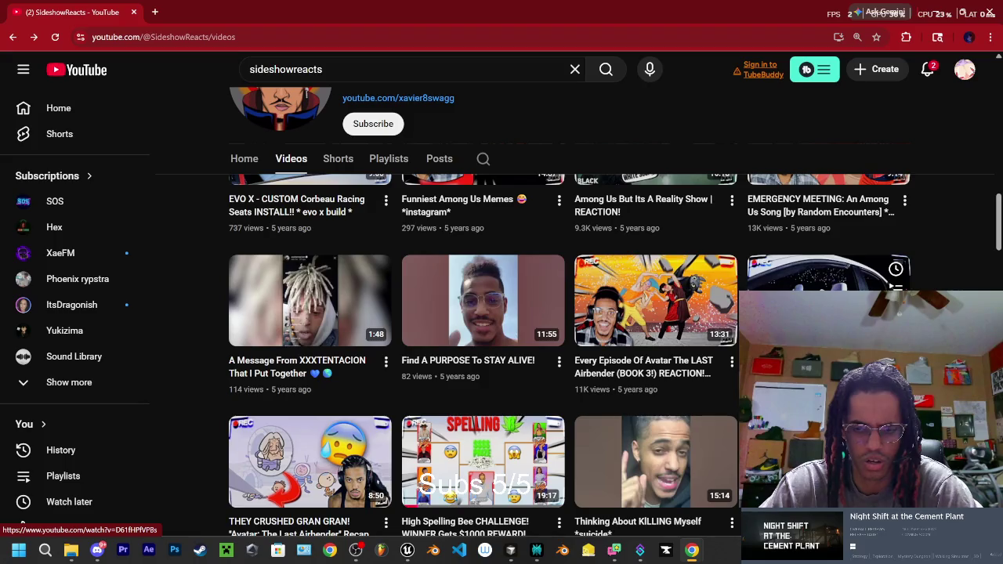
pyautogui.scroll(2, 506, 411)
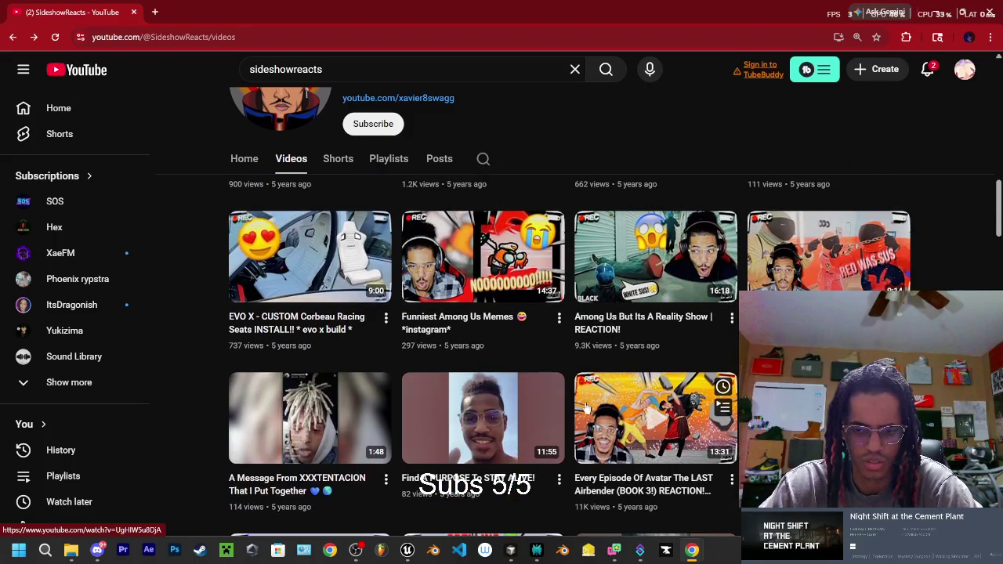
pyautogui.scroll(1, 361, 376)
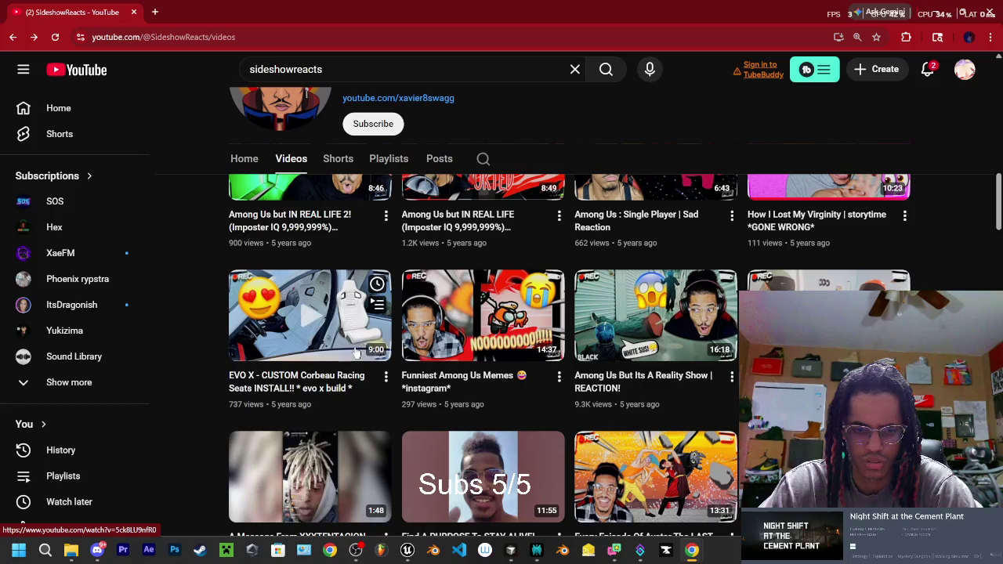
pyautogui.scroll(2, 343, 366)
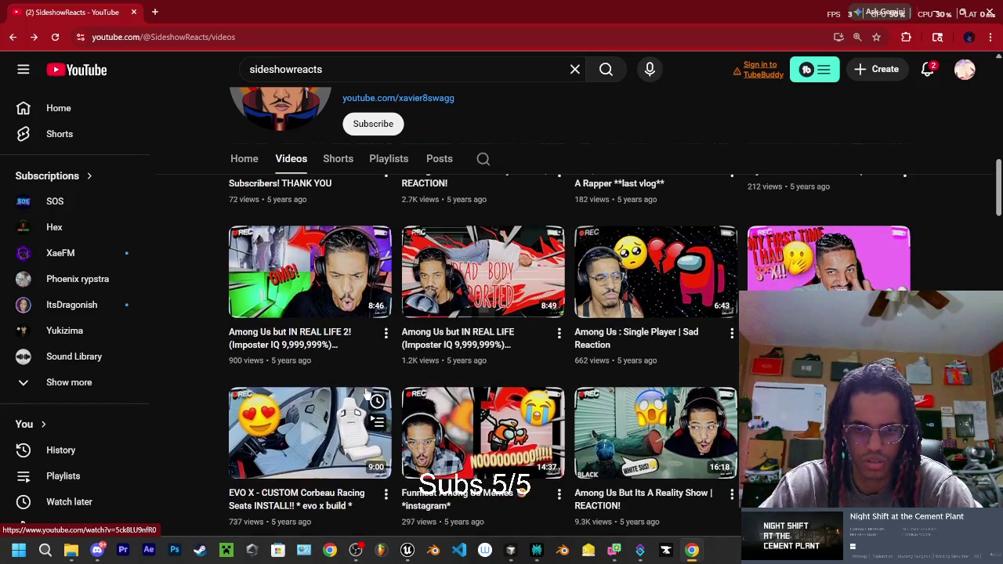
pyautogui.scroll(2, 631, 347)
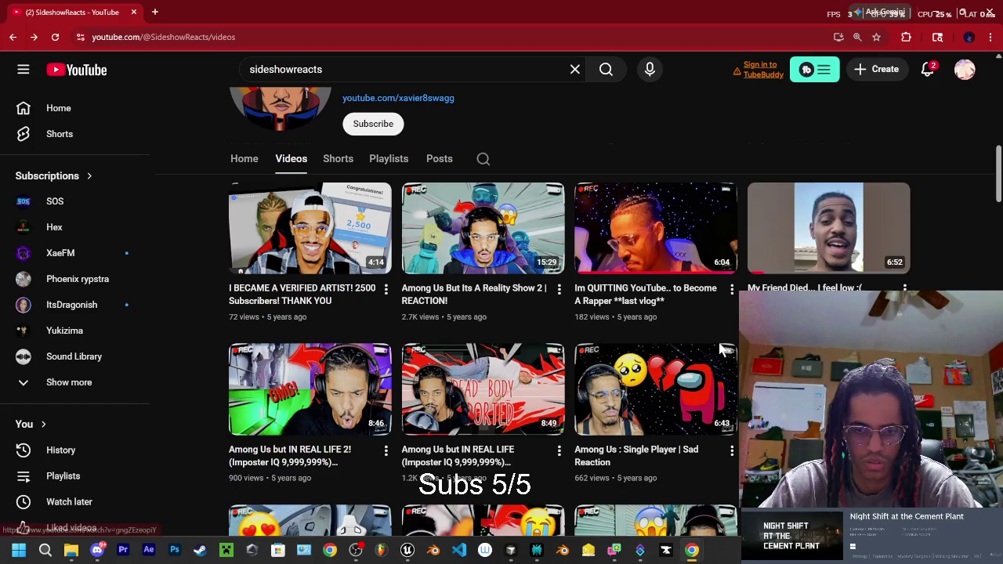
# Open the 'I'm QUITTING YouTube' video, then return to the top of the Videos tab.
pyautogui.moveTo(538, 295)
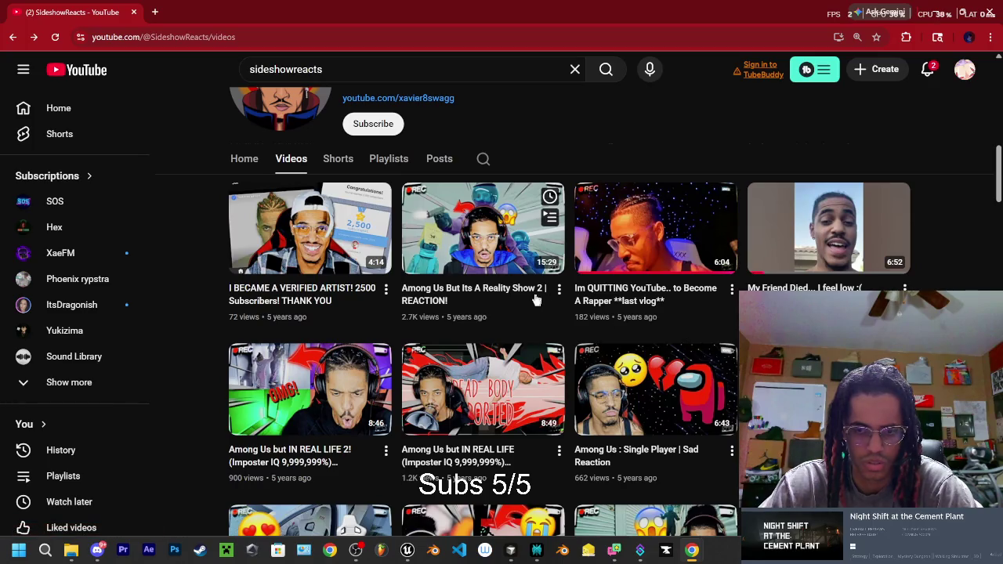
pyautogui.moveTo(688, 248)
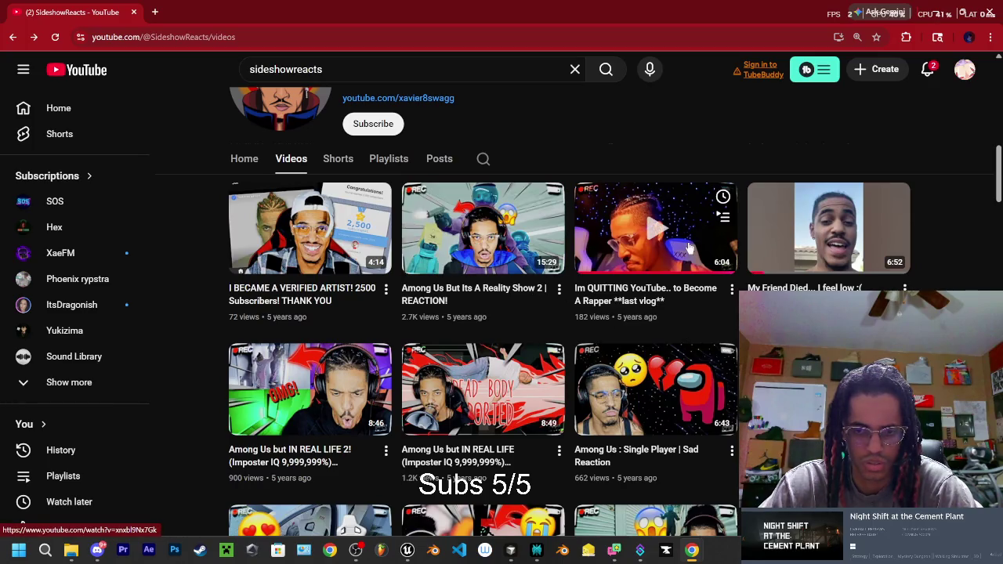
pyautogui.scroll(1, 636, 313)
pyautogui.click(636, 318)
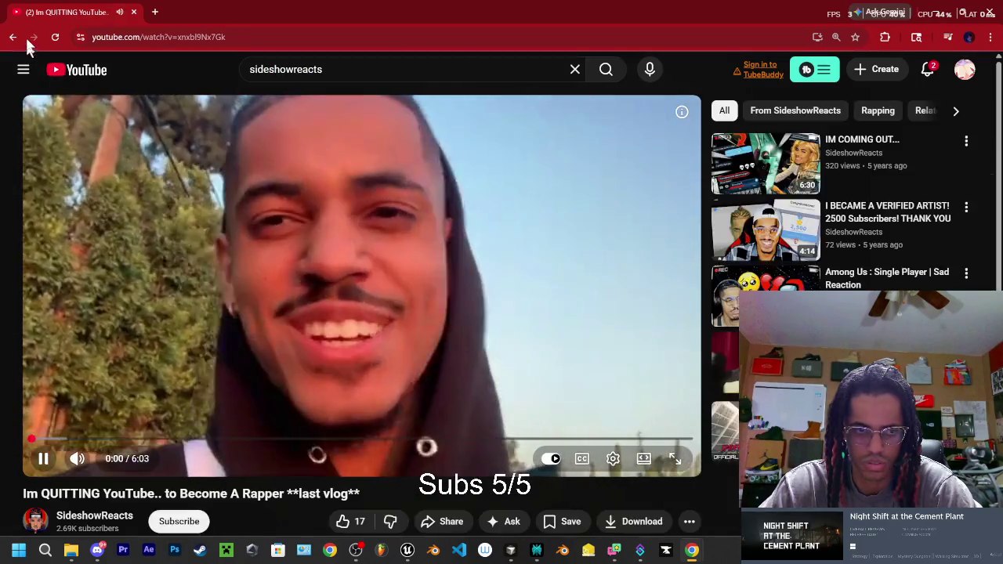
pyautogui.click(14, 37)
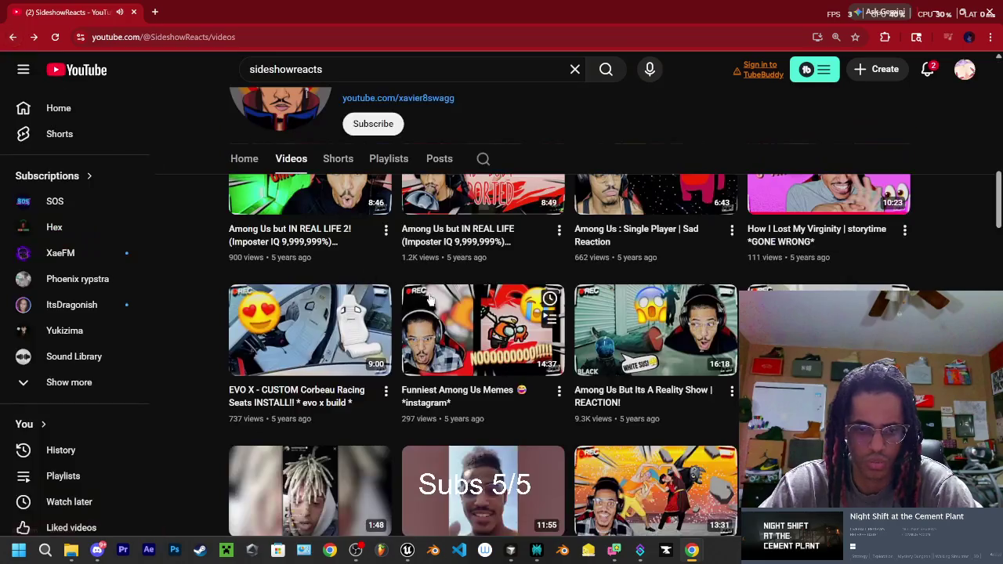
pyautogui.scroll(10, 559, 356)
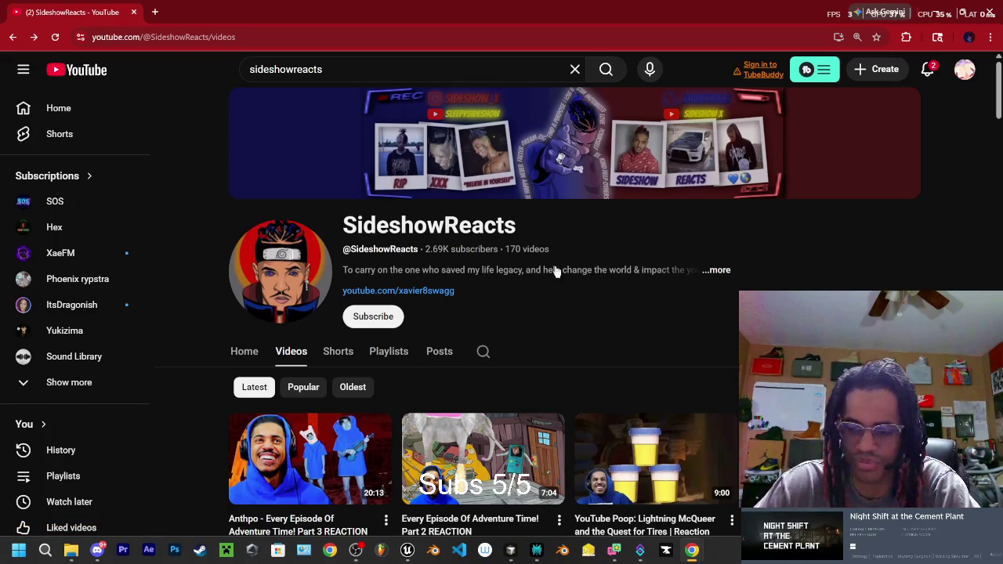
# Search YouTube for sleepy_sideshow and open the SleepySideshow channel.
pyautogui.click(968, 76)
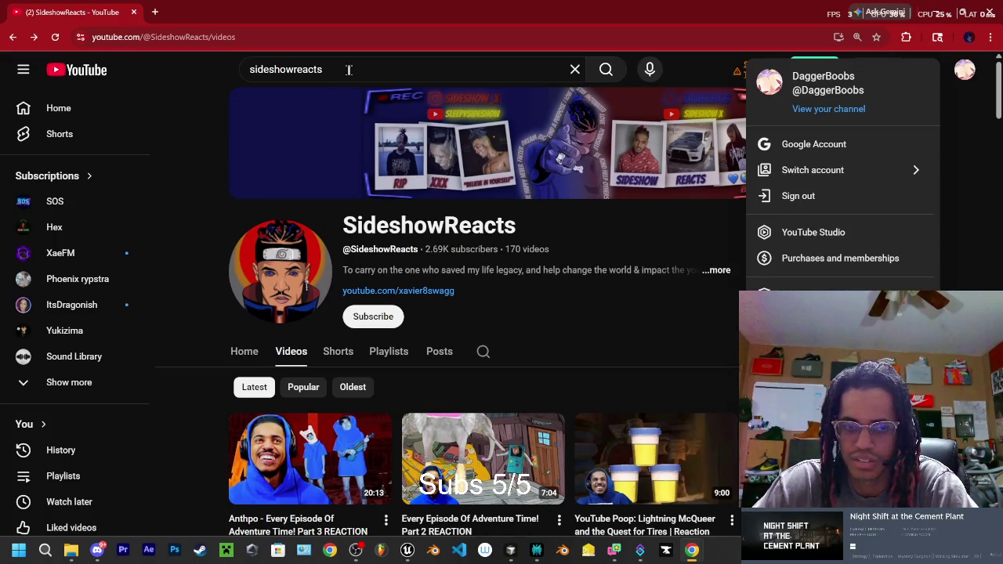
pyautogui.click(576, 70)
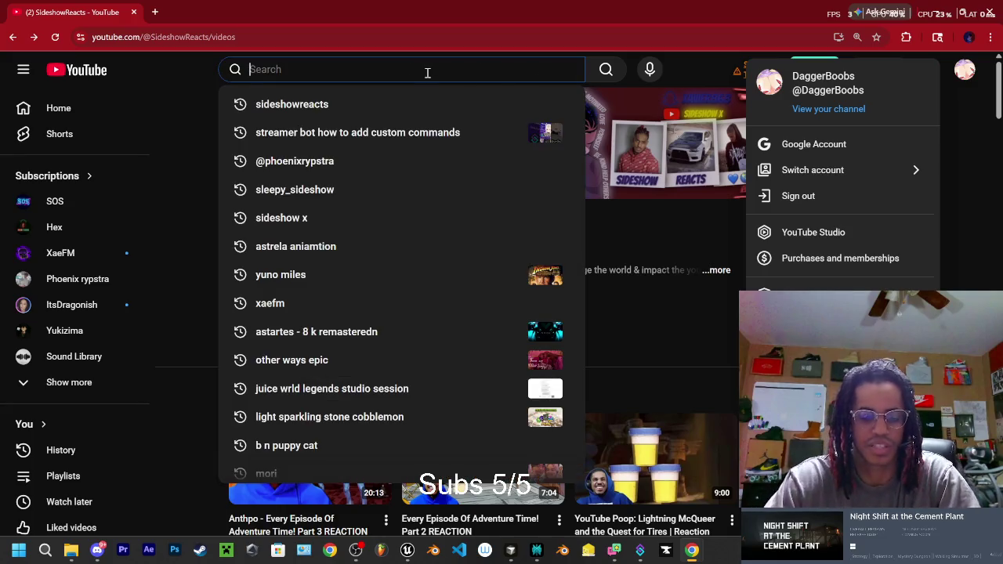
pyautogui.write('sleepy')
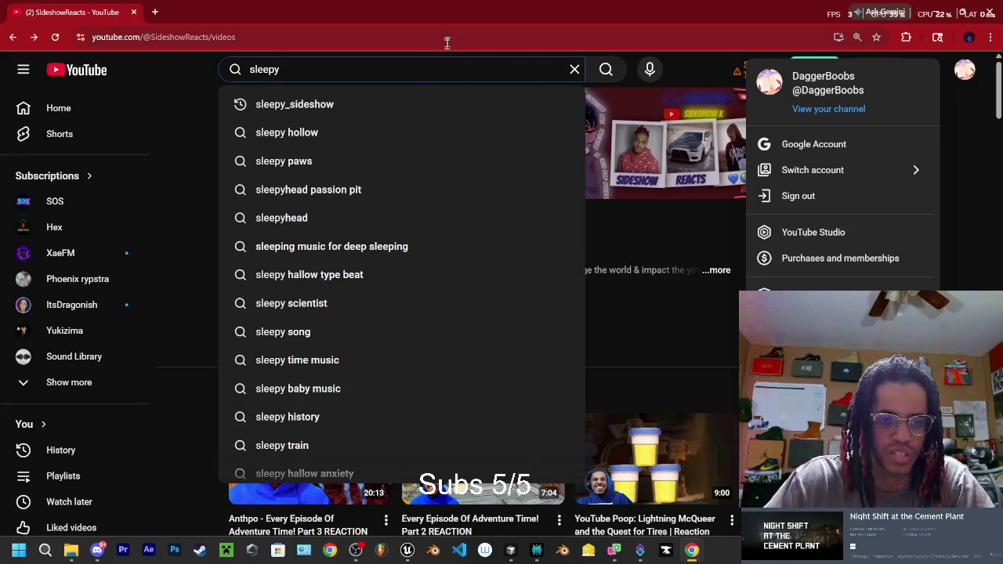
pyautogui.click(361, 106)
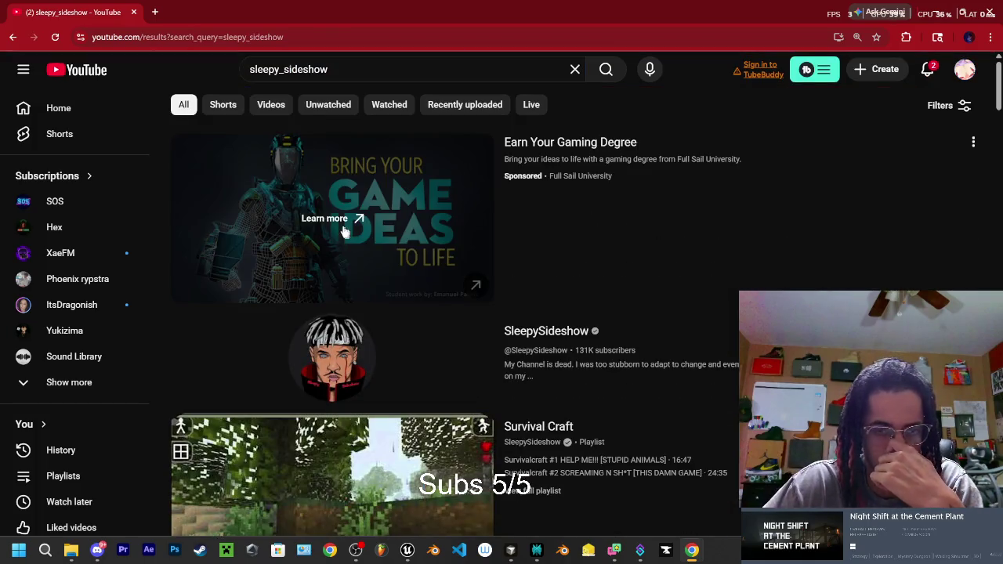
pyautogui.click(335, 367)
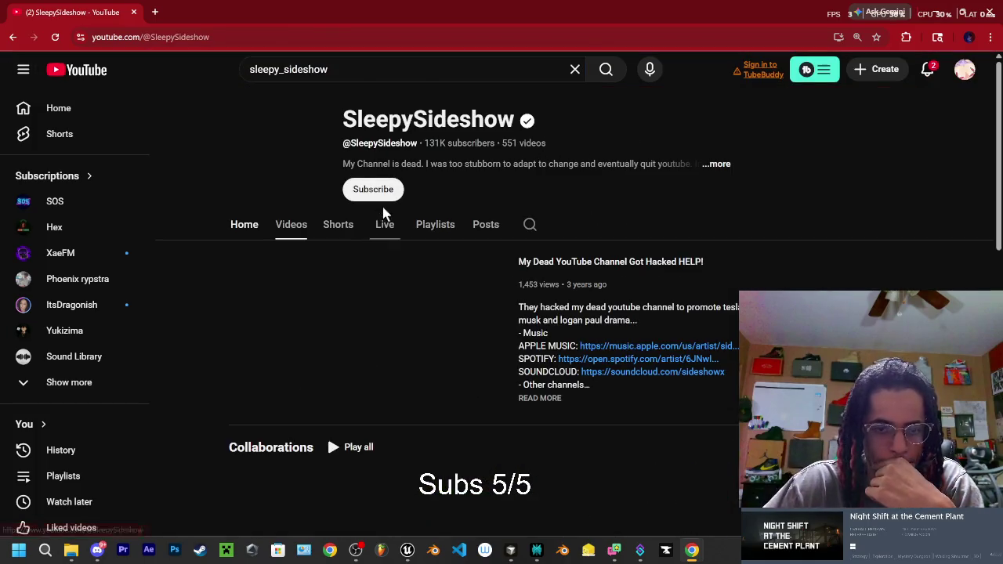
# Look through SleepySideshow's Playlists and Videos tabs, then close the browser window.
pyautogui.click(432, 227)
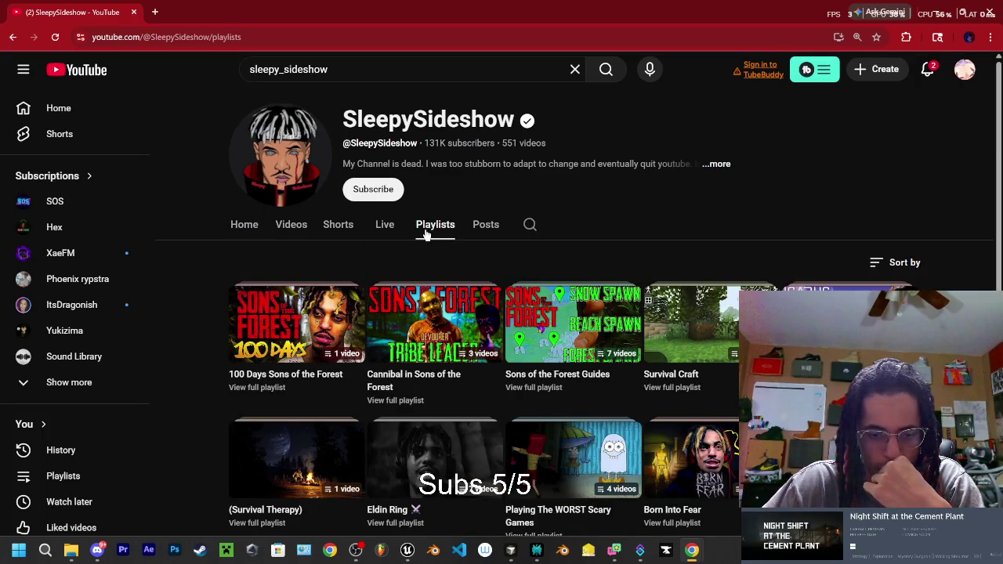
pyautogui.scroll(-2, 424, 259)
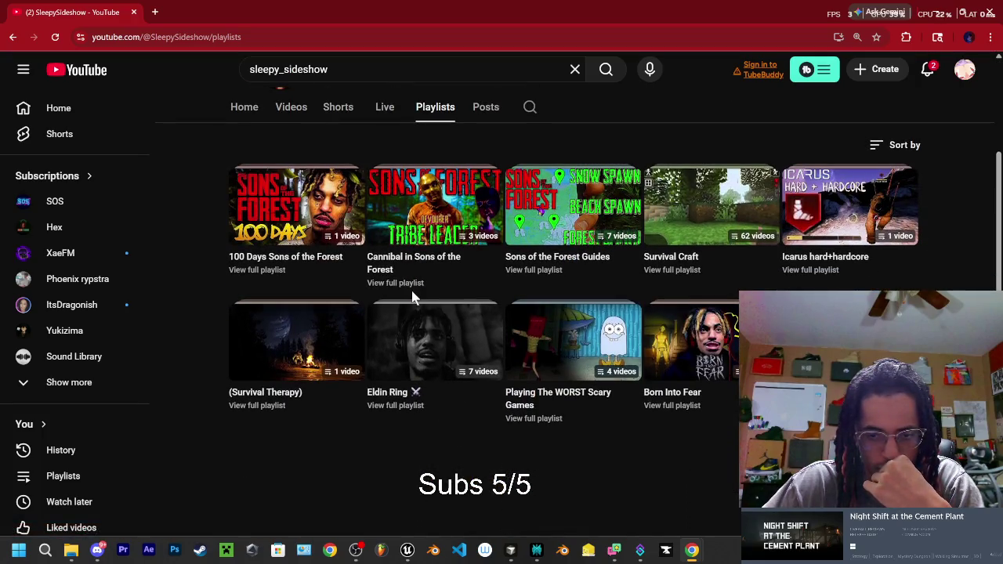
pyautogui.scroll(2, 323, 203)
pyautogui.click(294, 227)
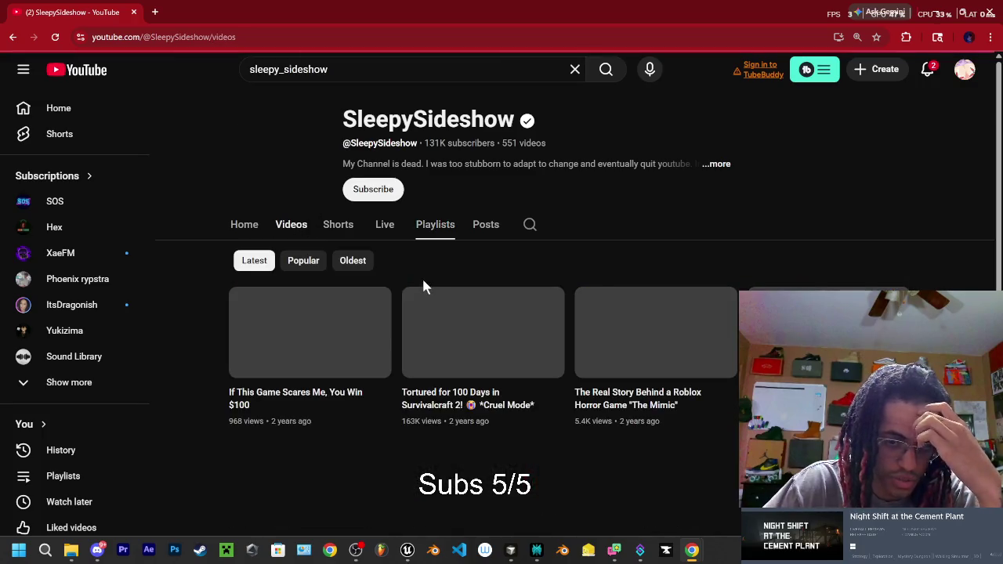
pyautogui.scroll(-2, 416, 287)
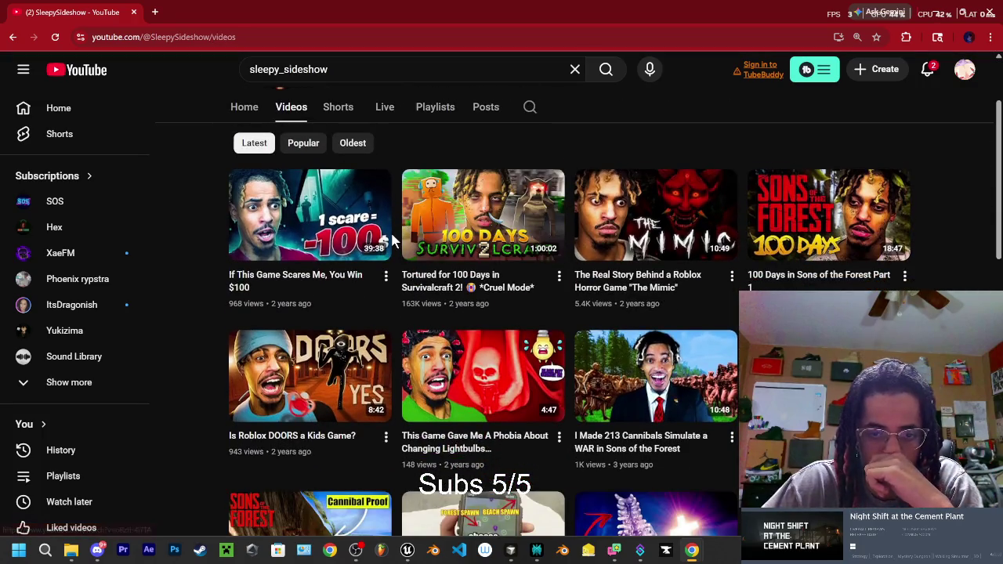
pyautogui.scroll(-3, 392, 236)
pyautogui.scroll(-9, 500, 261)
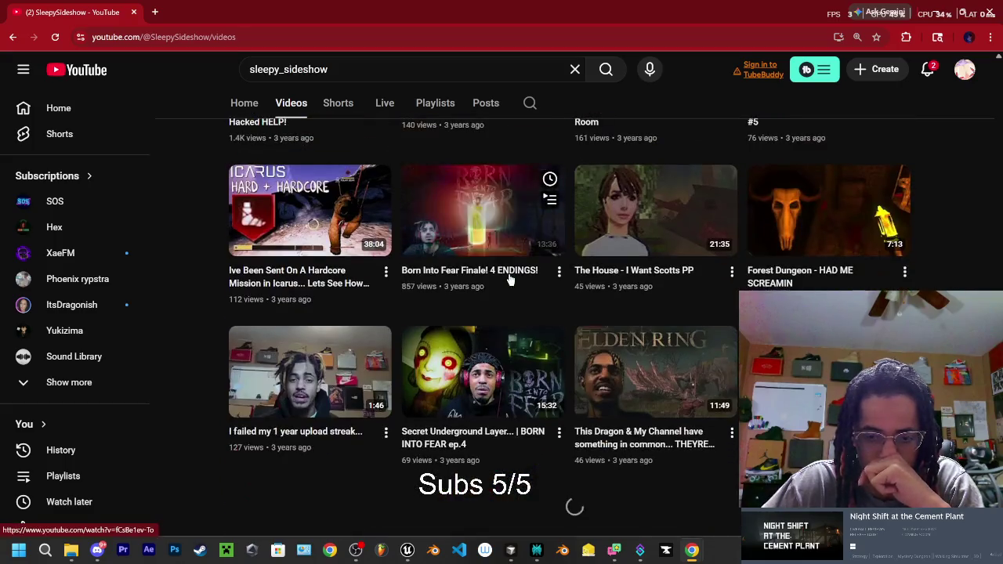
pyautogui.scroll(-10, 559, 343)
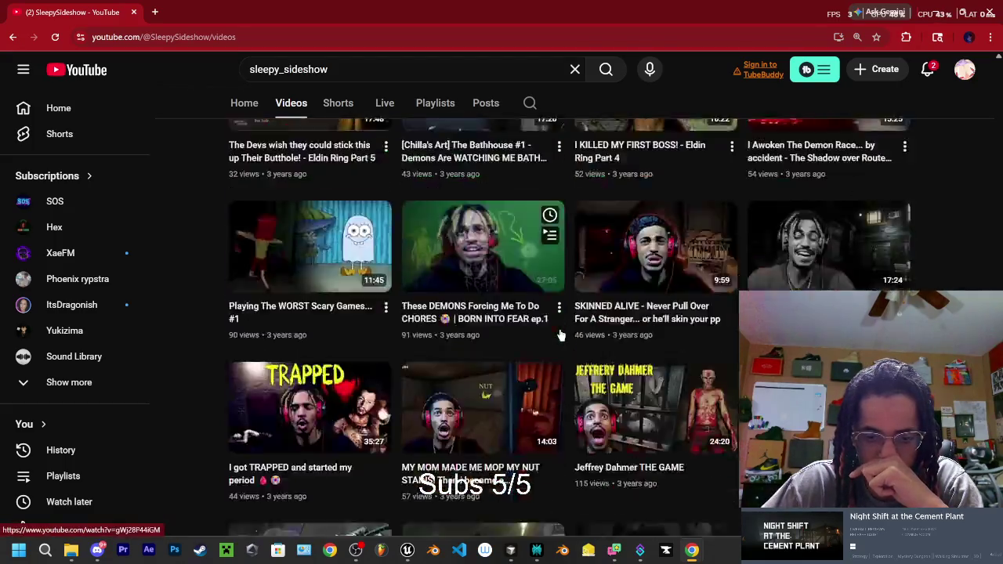
pyautogui.scroll(-5, 565, 314)
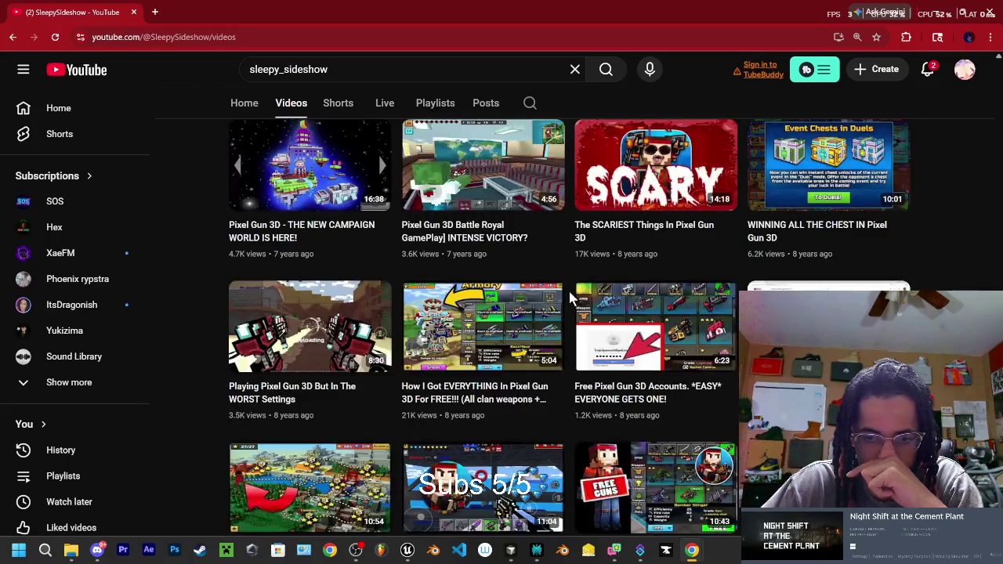
pyautogui.scroll(10, 570, 297)
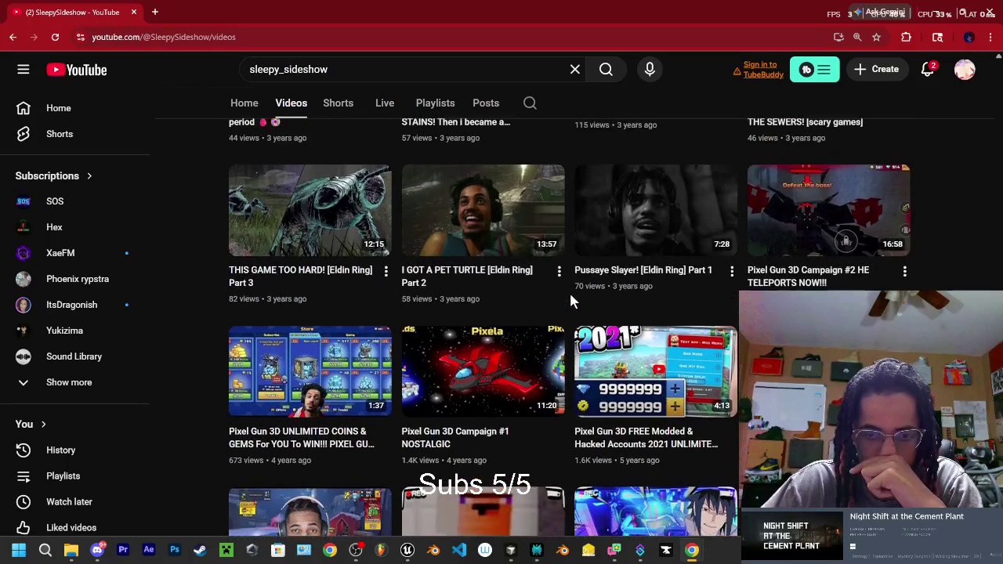
pyautogui.scroll(5, 571, 304)
pyautogui.scroll(-3, 571, 304)
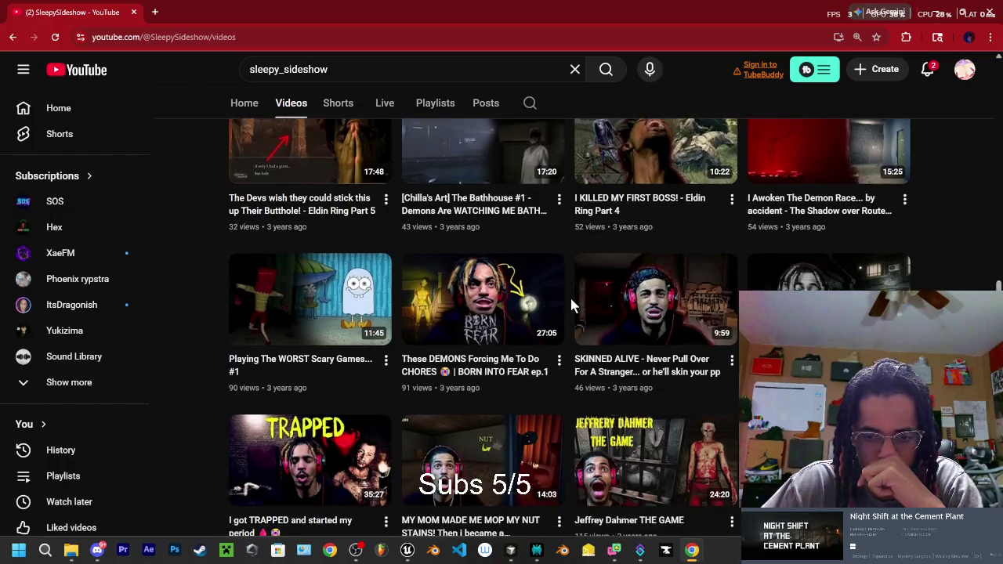
pyautogui.scroll(-3, 572, 304)
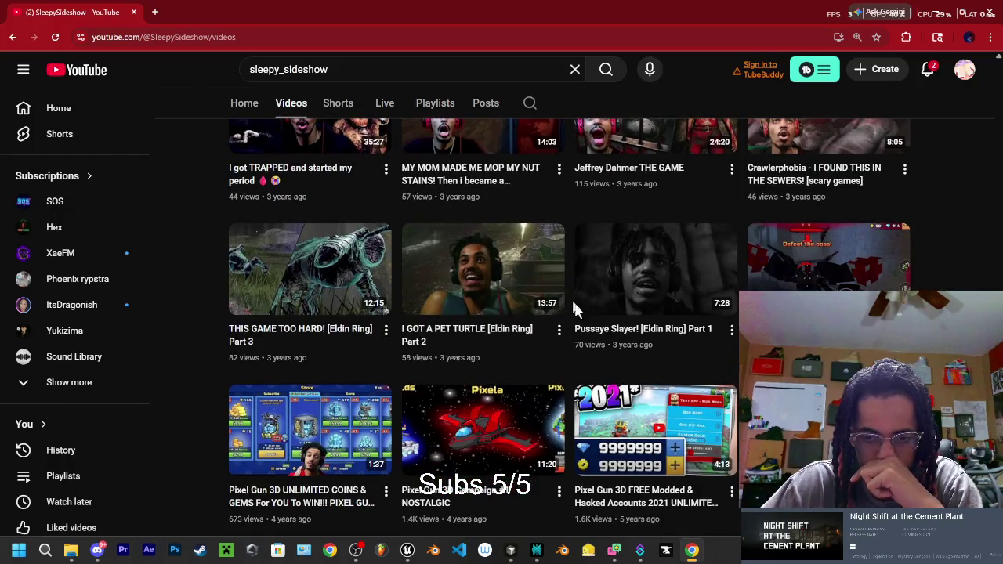
pyautogui.scroll(-2, 615, 373)
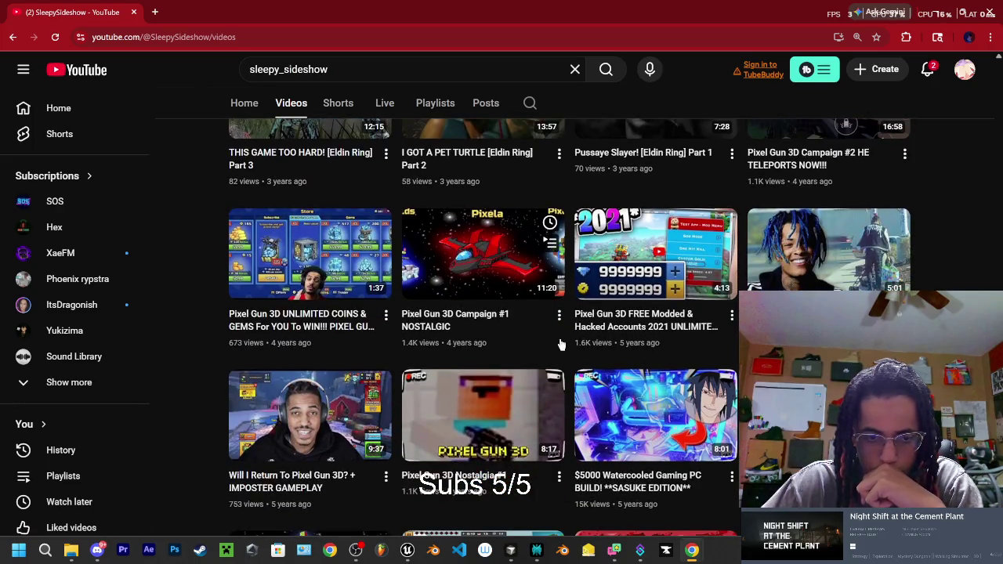
pyautogui.scroll(-3, 561, 343)
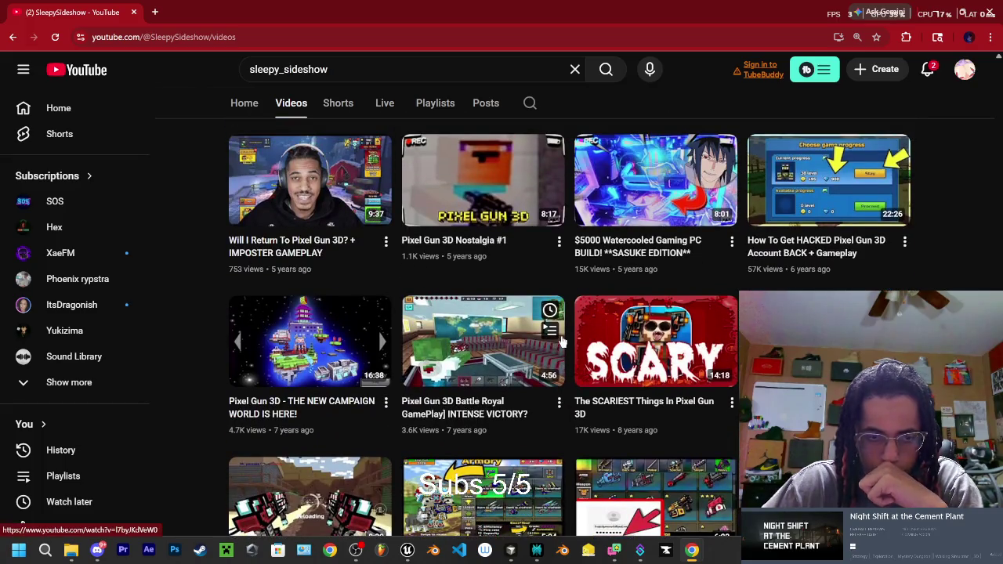
pyautogui.scroll(-10, 561, 342)
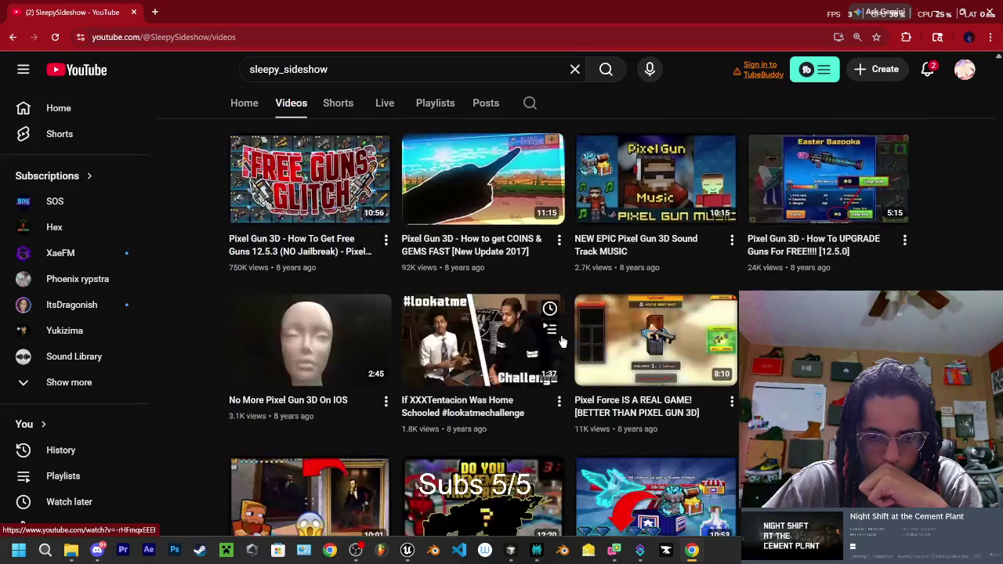
pyautogui.scroll(-2, 561, 342)
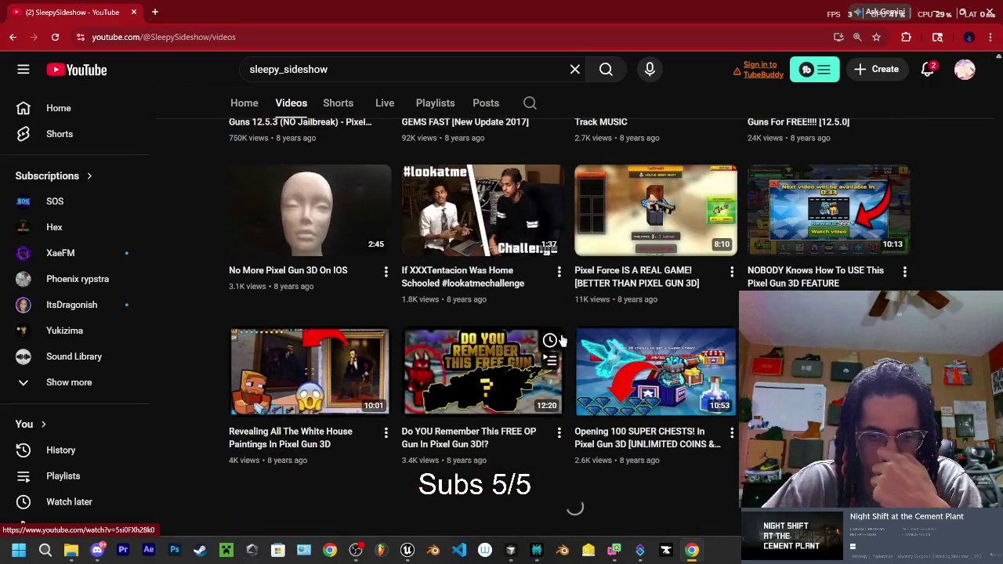
pyautogui.click(990, 13)
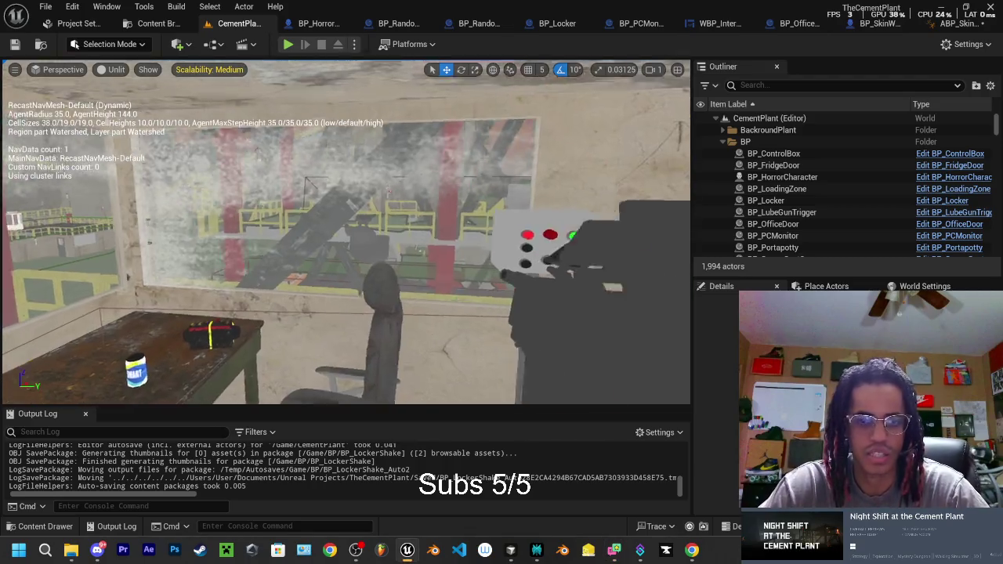
# Fly the viewport to the train, glance at SkinWalkerAIController.h, and return to Unreal's content assets.
pyautogui.moveTo(573, 213); pyautogui.dragTo(573, 213)
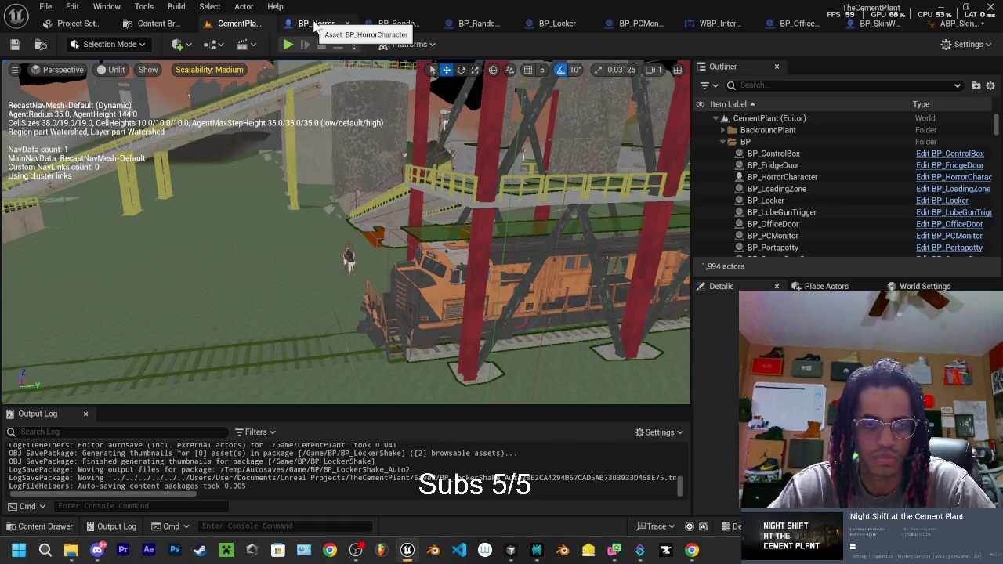
pyautogui.click(510, 551)
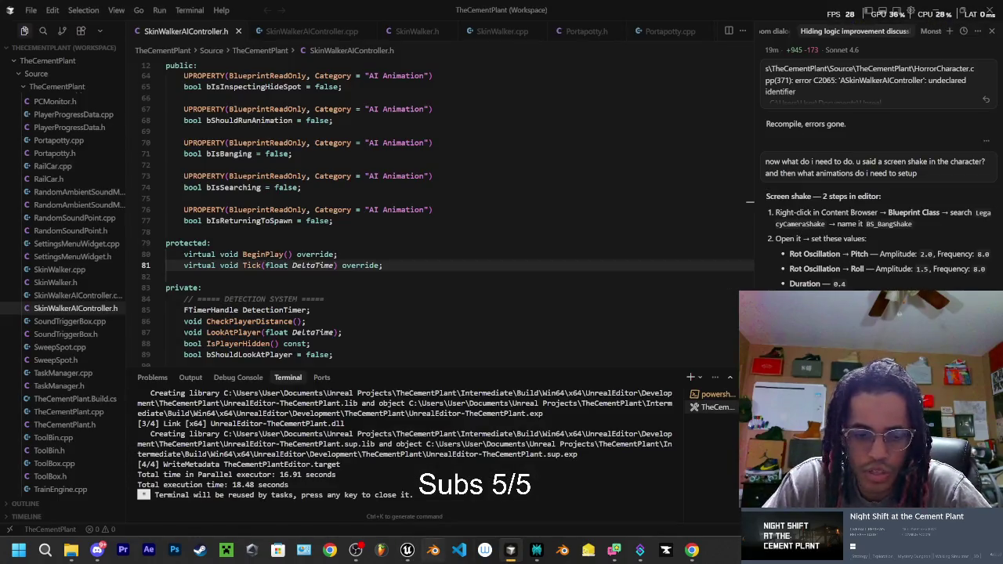
pyautogui.click(407, 552)
pyautogui.click(35, 526)
# Browse the 34 blueprints in the BP folder and select BP_CameraShake.
pyautogui.click(56, 430)
pyautogui.click(47, 439)
pyautogui.scroll(-5, 379, 453)
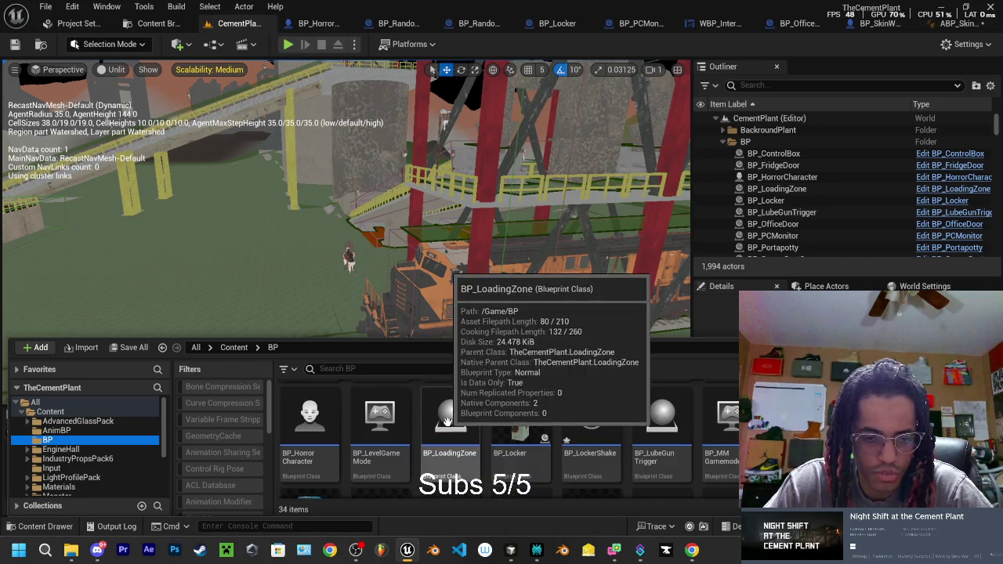
pyautogui.scroll(5, 399, 445)
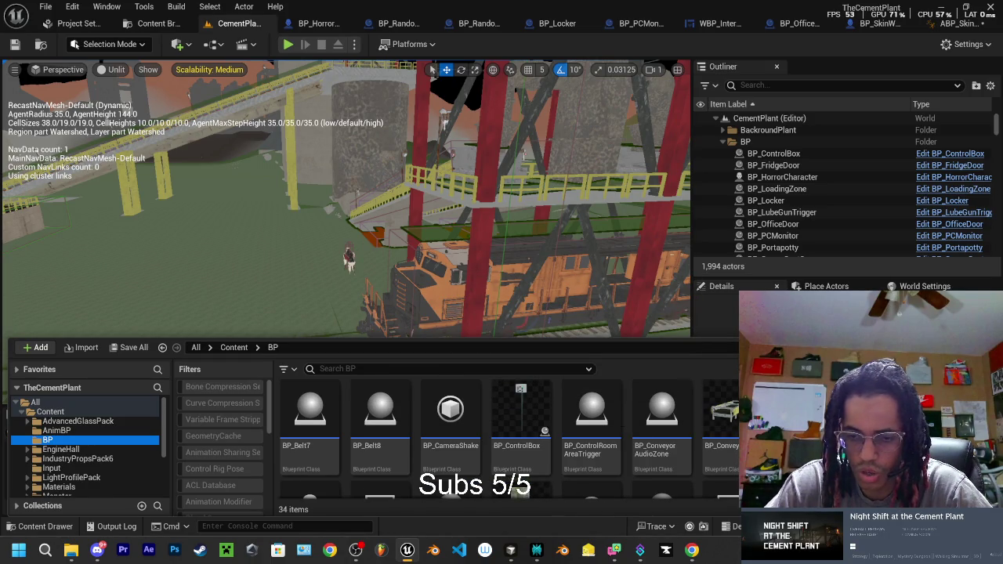
pyautogui.click(450, 450)
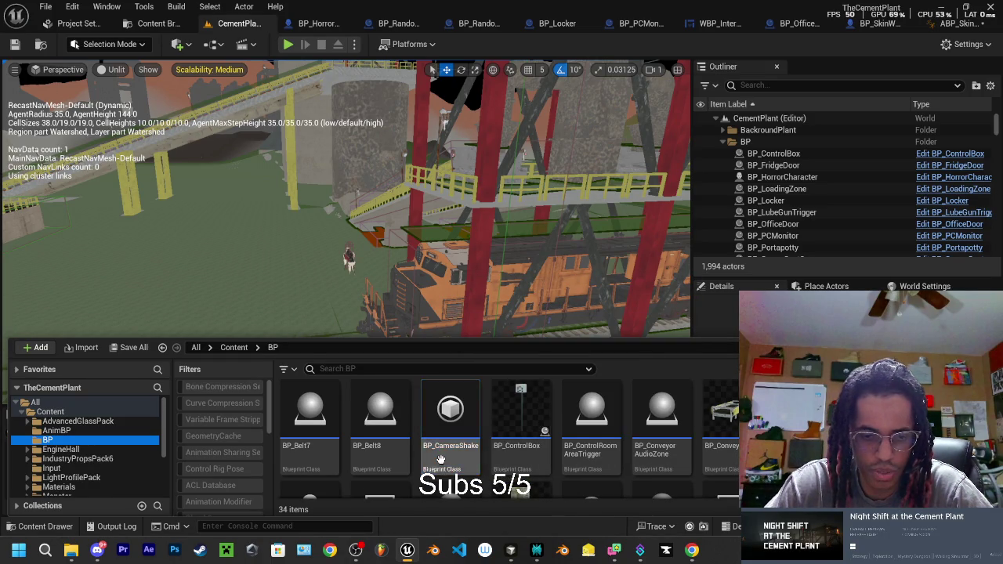
pyautogui.scroll(-2, 640, 416)
pyautogui.scroll(-2, 640, 416)
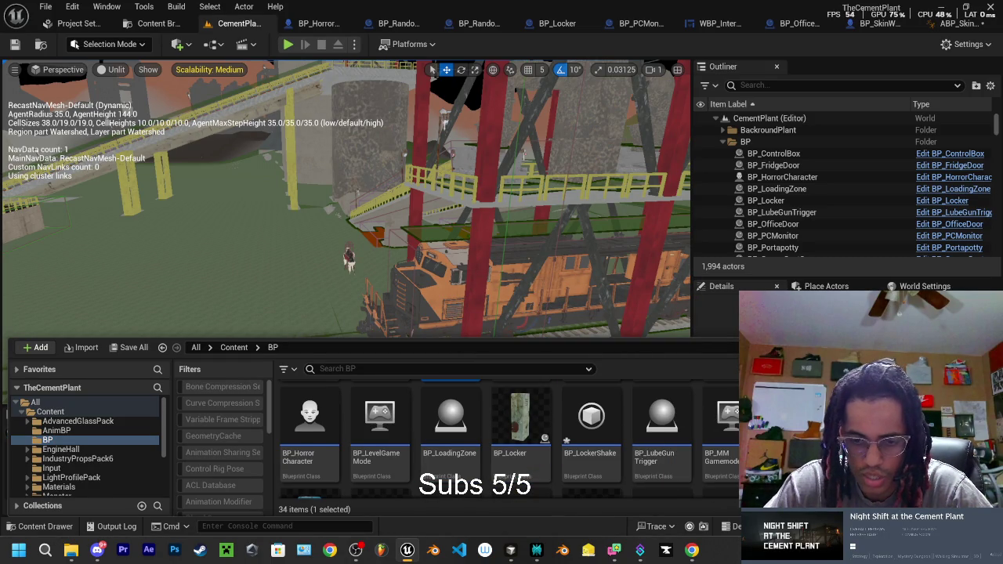
pyautogui.scroll(-1, 651, 439)
pyautogui.scroll(4, 561, 442)
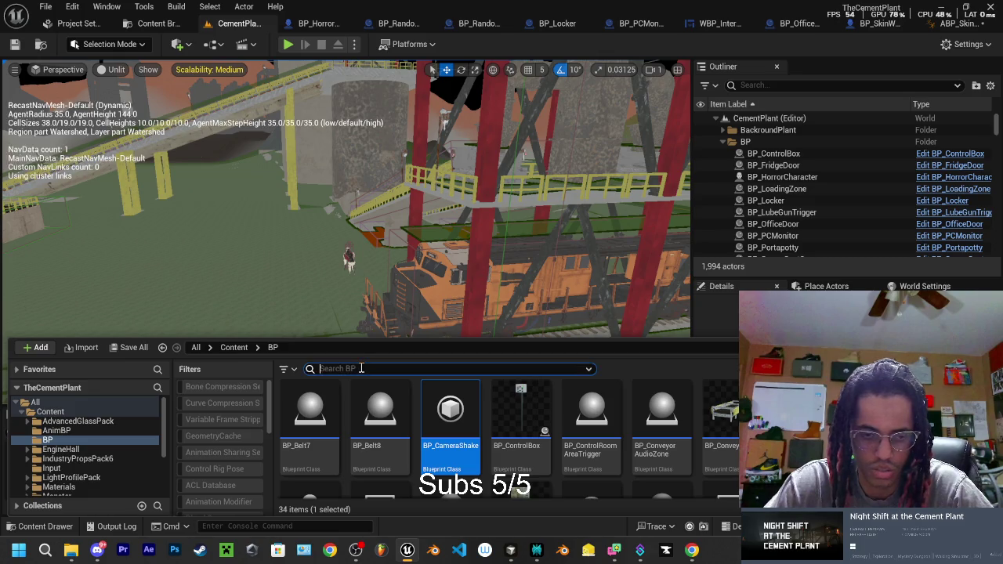
# Filter for 'locker', rename BP_LockerShake to BP_CameraLockerShake, then clear the search.
pyautogui.write('locker')
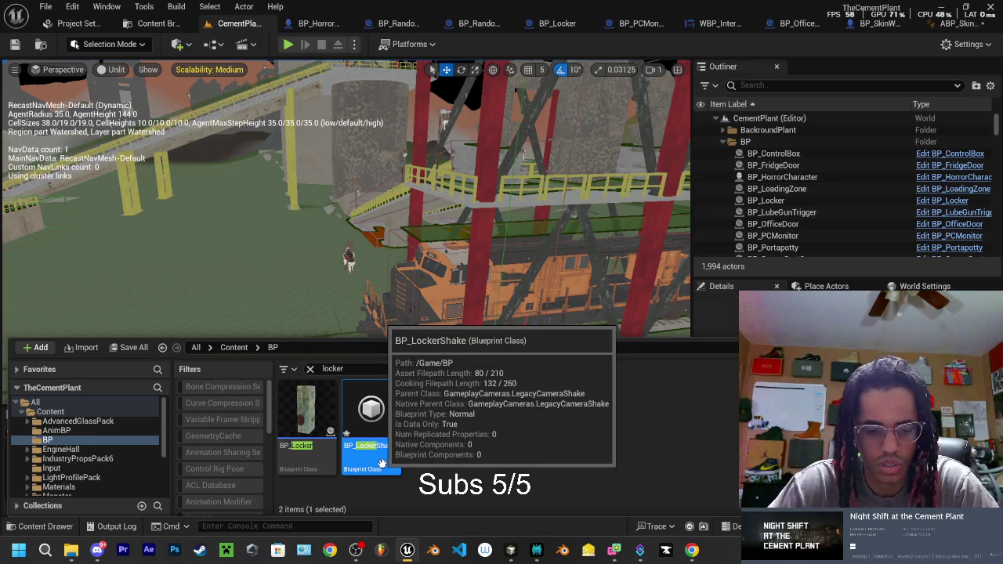
pyautogui.press('F2')
pyautogui.press('Escape')
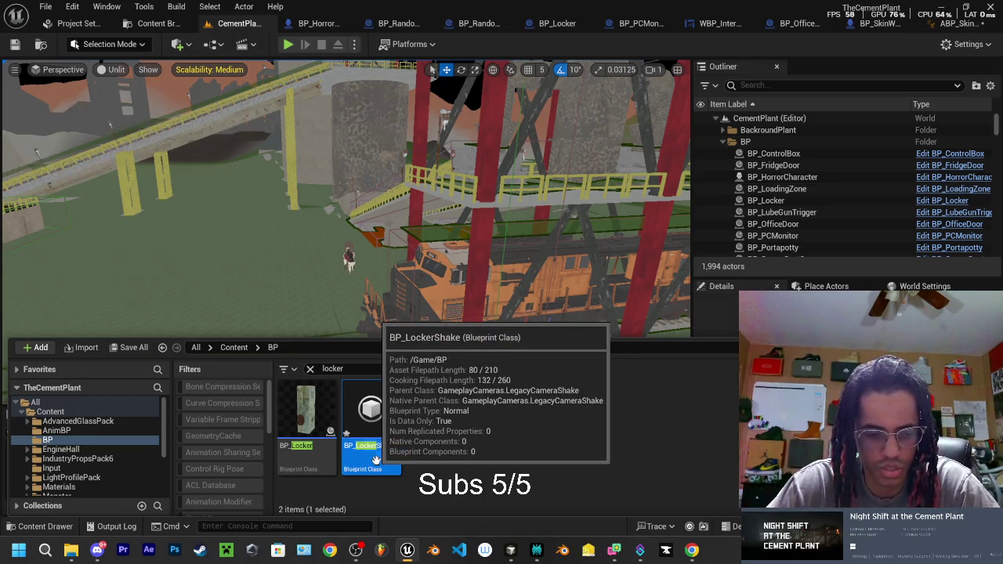
pyautogui.press('F2')
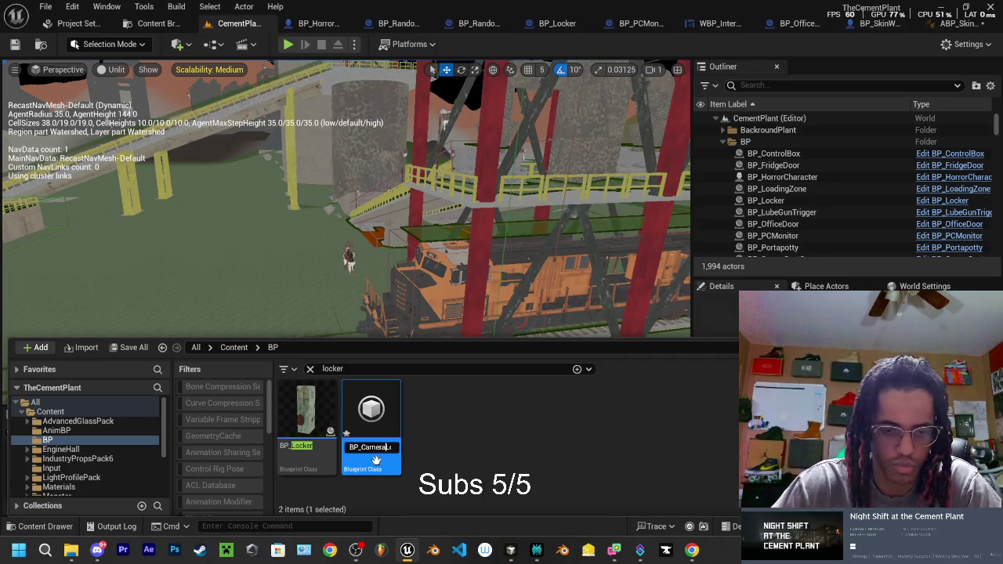
pyautogui.press('Return')
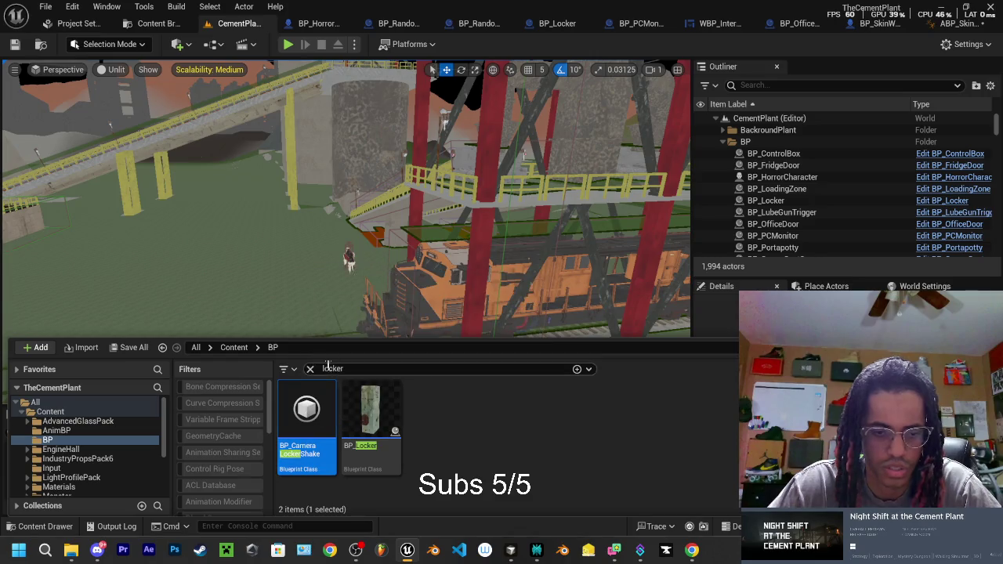
pyautogui.click(310, 368)
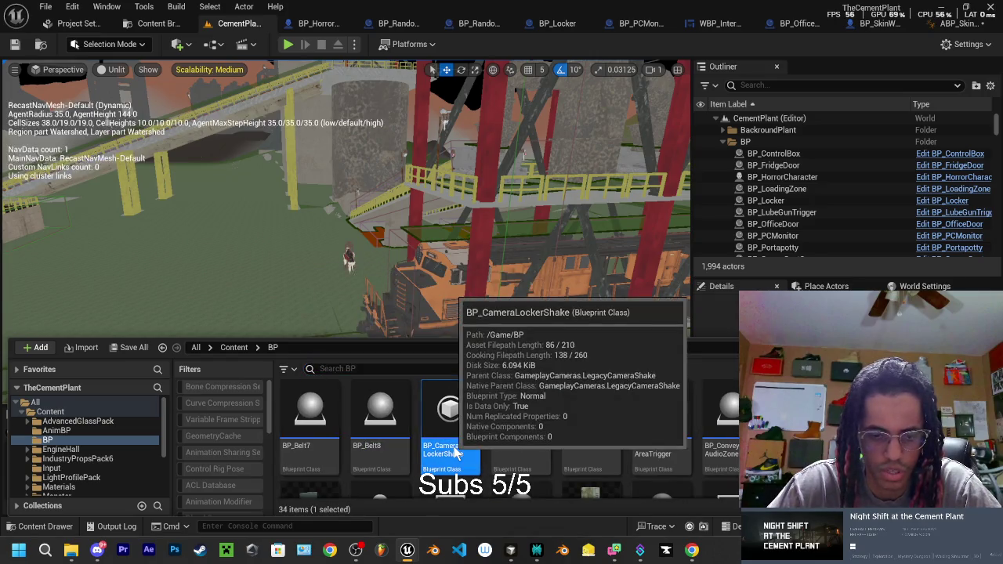
# Open BP_CameraLockerShake and expand its Rot Oscillation and Loc Oscillation settings in Details.
pyautogui.doubleClick(457, 453)
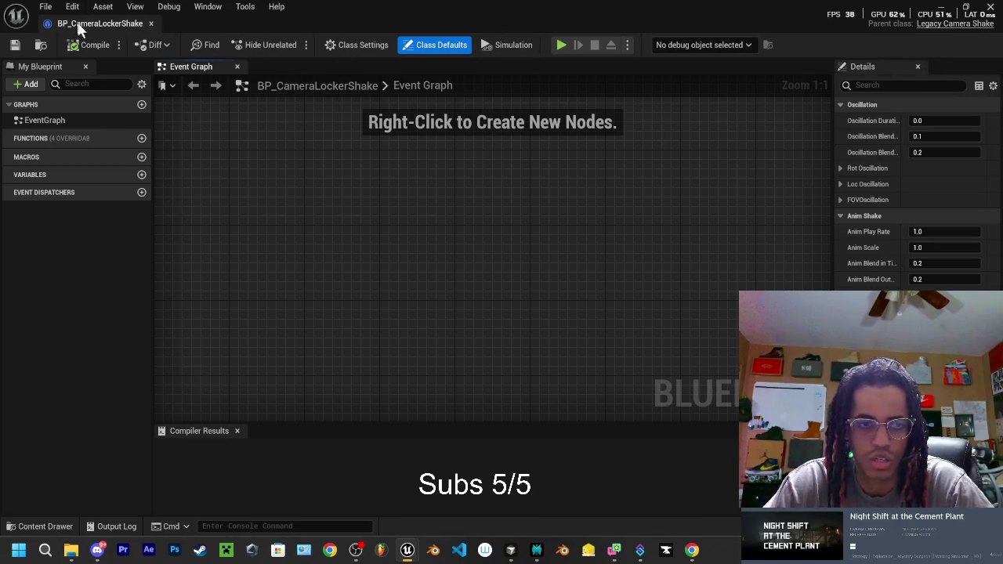
pyautogui.click(151, 23)
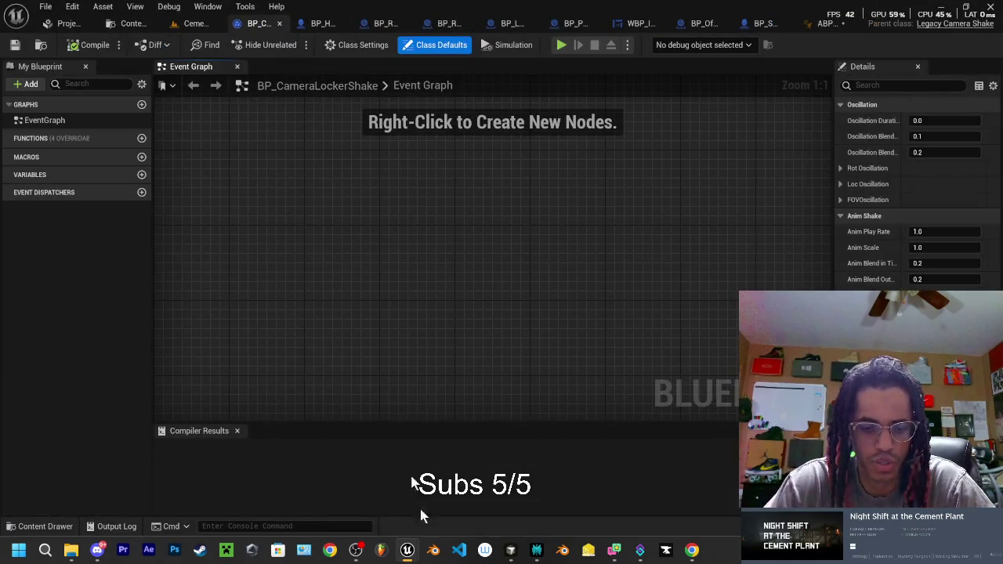
pyautogui.click(512, 553)
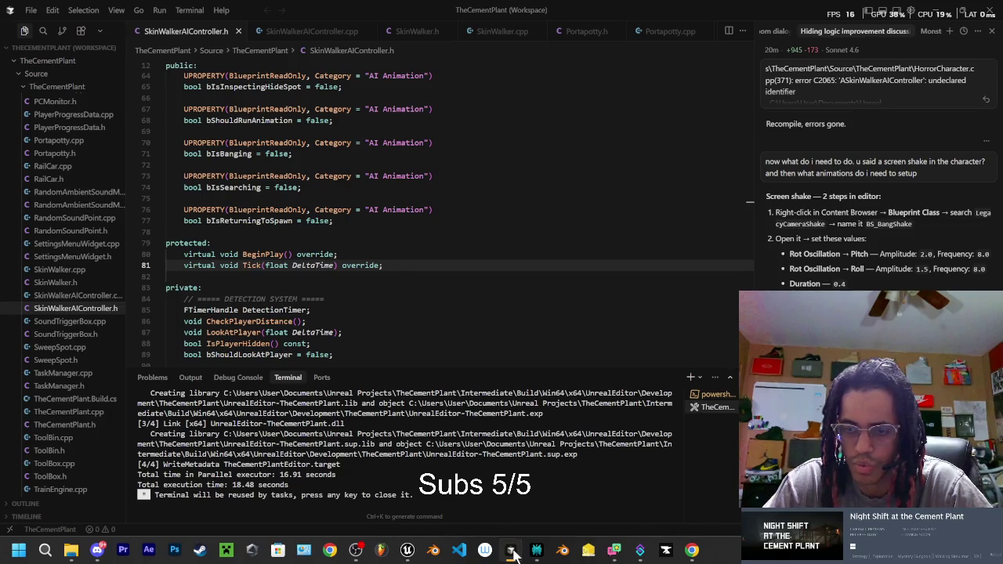
pyautogui.click(512, 553)
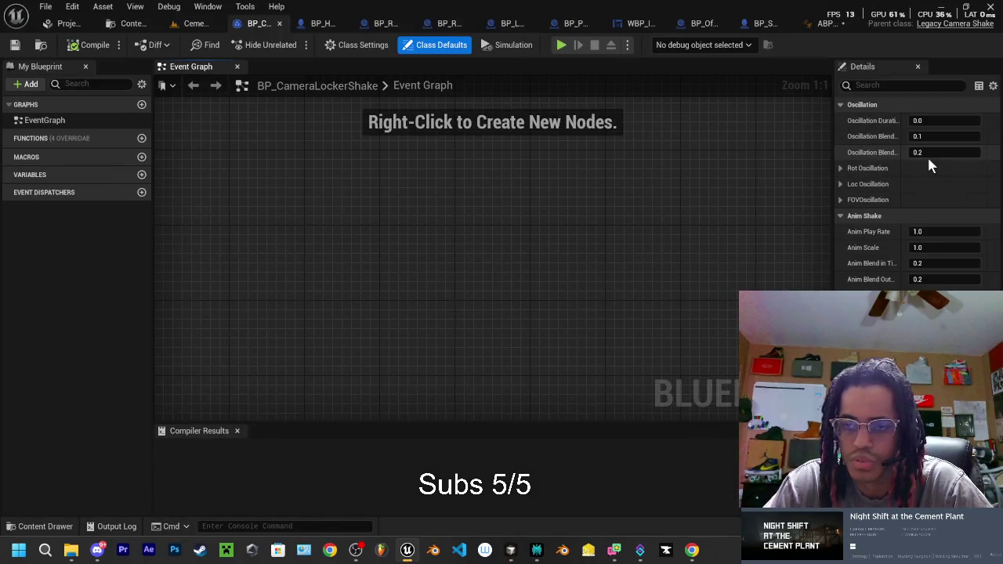
pyautogui.click(841, 168)
pyautogui.click(840, 231)
pyautogui.click(849, 279)
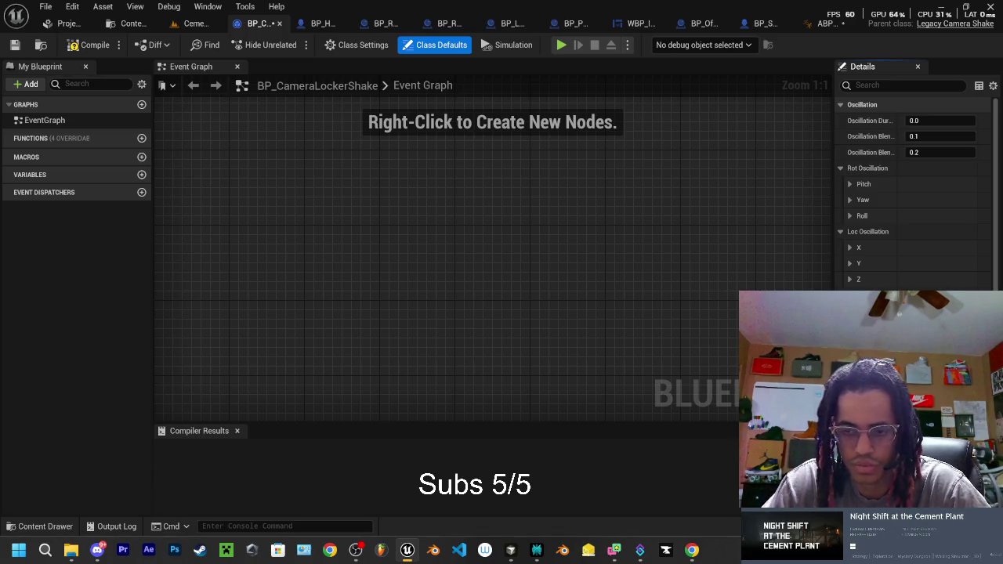
pyautogui.click(513, 554)
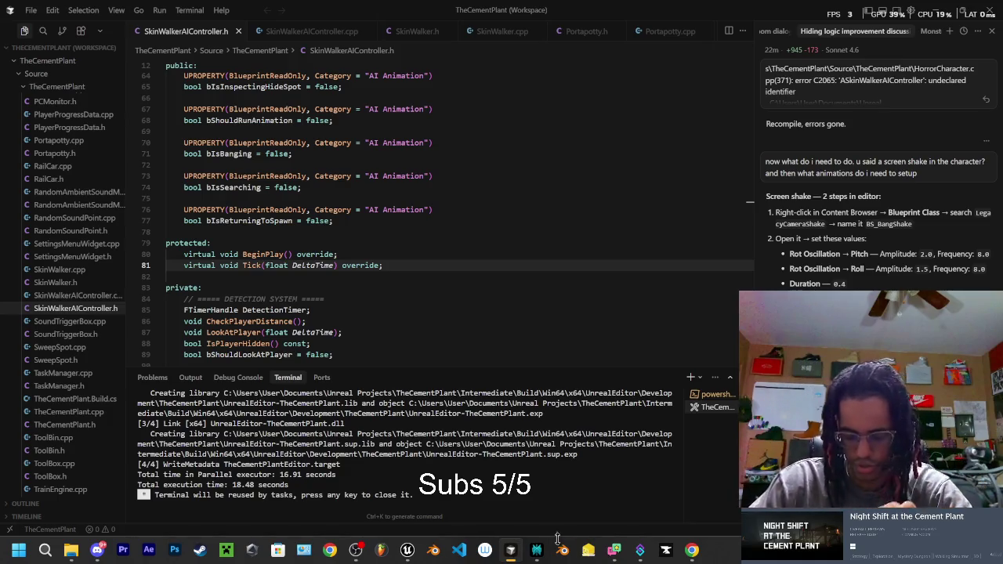
# Read the assistant's BS_BangShake values (amplitudes 2.0/1.5, frequency 8.0, duration 0.4), then return to Unreal.
pyautogui.moveTo(550, 554)
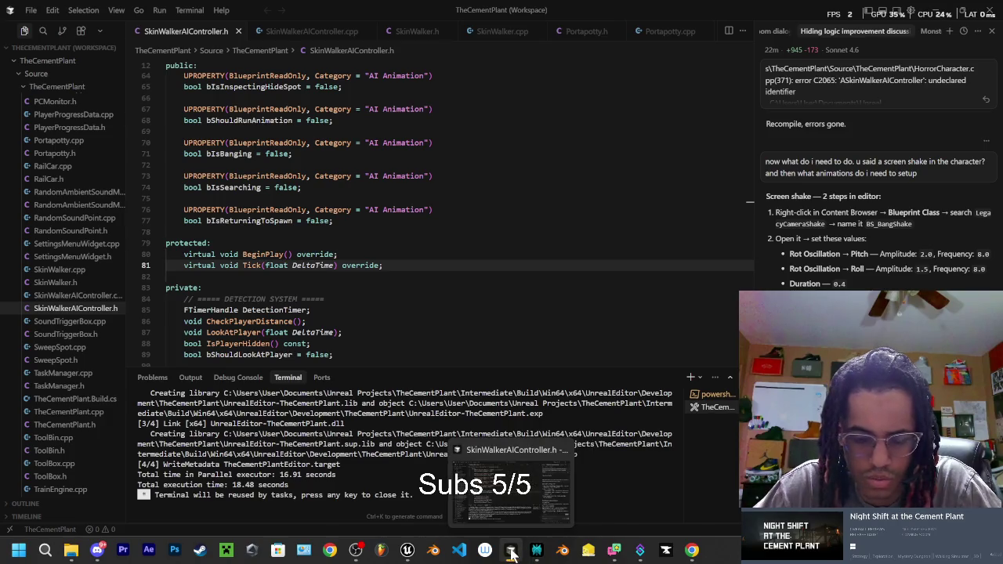
pyautogui.click(513, 554)
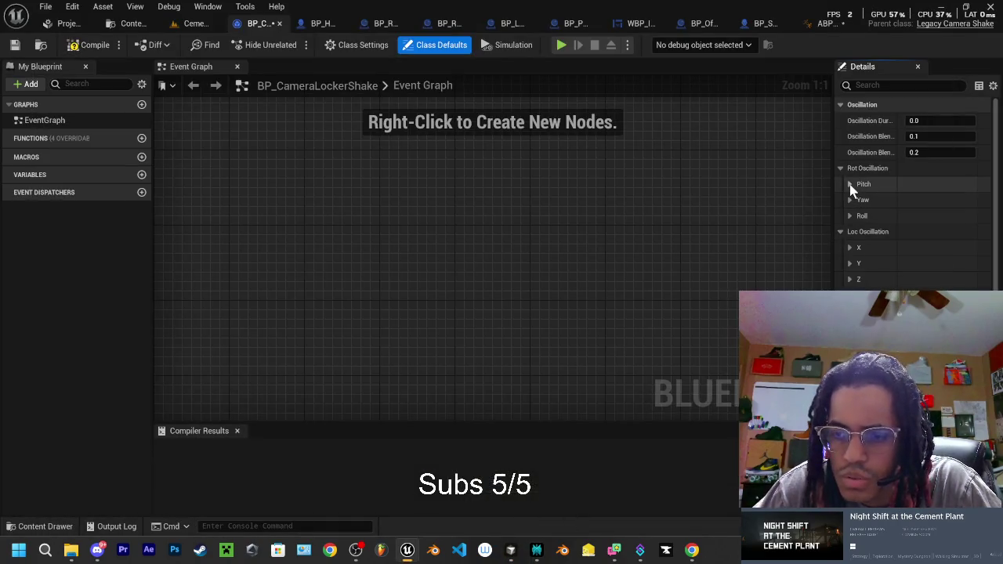
# Set the Pitch rotation oscillation to frequency 8 and amplitude 2.
pyautogui.click(850, 185)
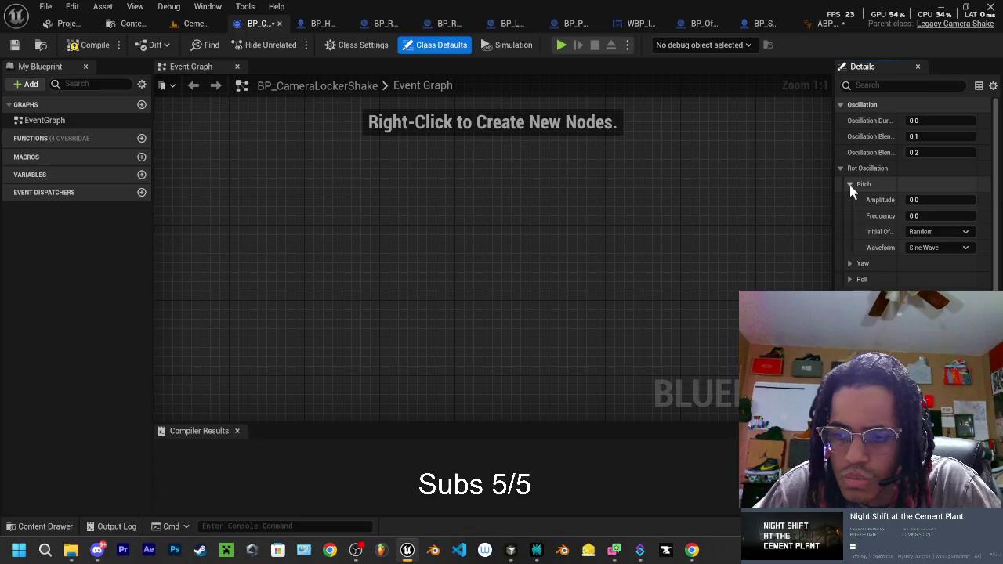
pyautogui.click(933, 216)
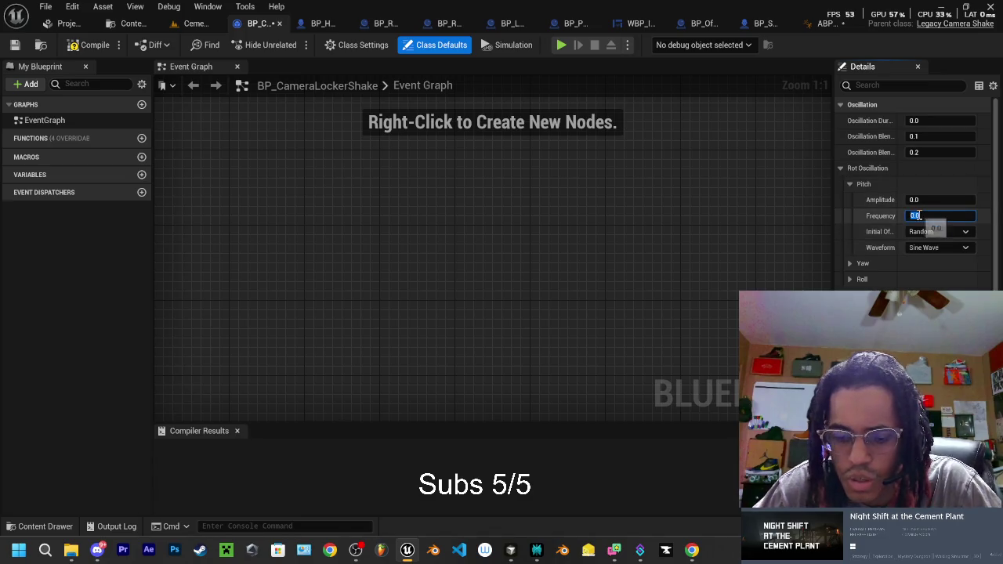
pyautogui.write('8')
pyautogui.press('Return')
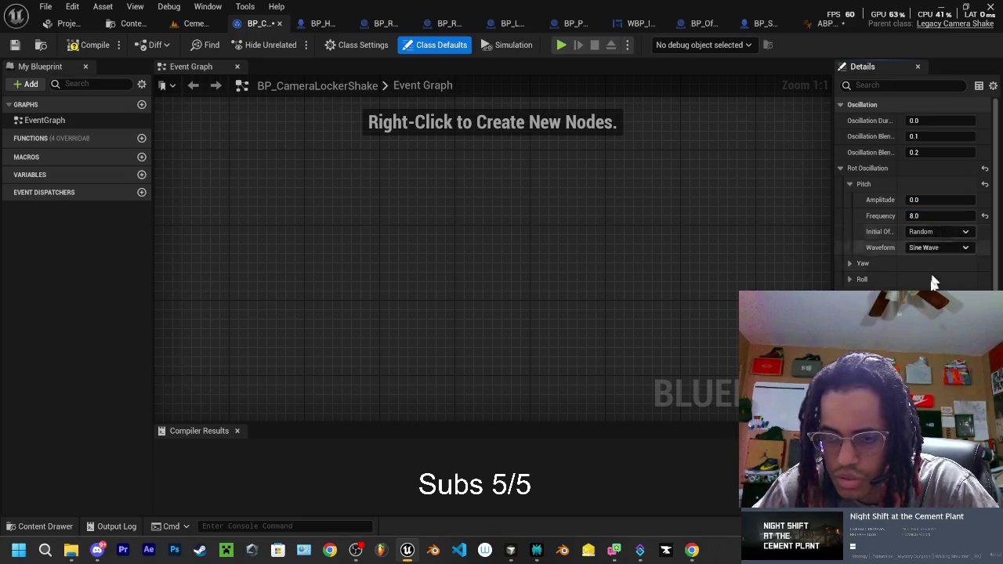
pyautogui.click(916, 201)
pyautogui.write('2')
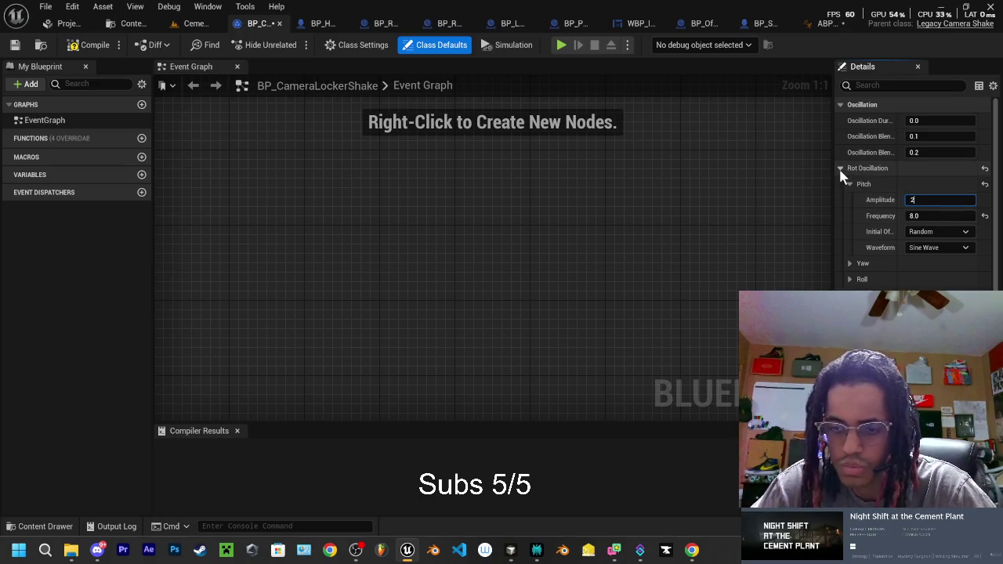
pyautogui.press('Return')
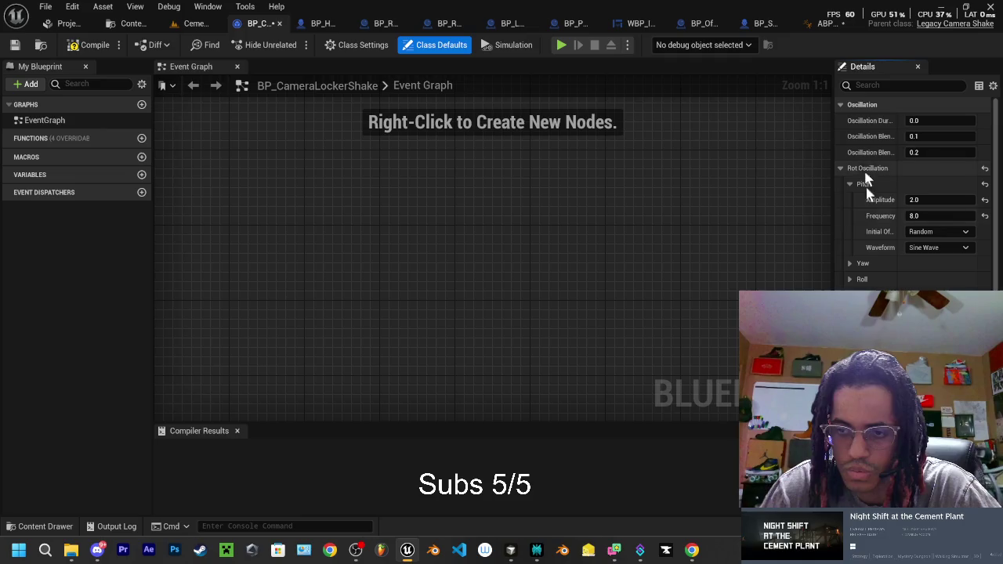
# Recheck the assistant's values, then set the Yaw oscillation amplitude to 1.5.
pyautogui.click(511, 551)
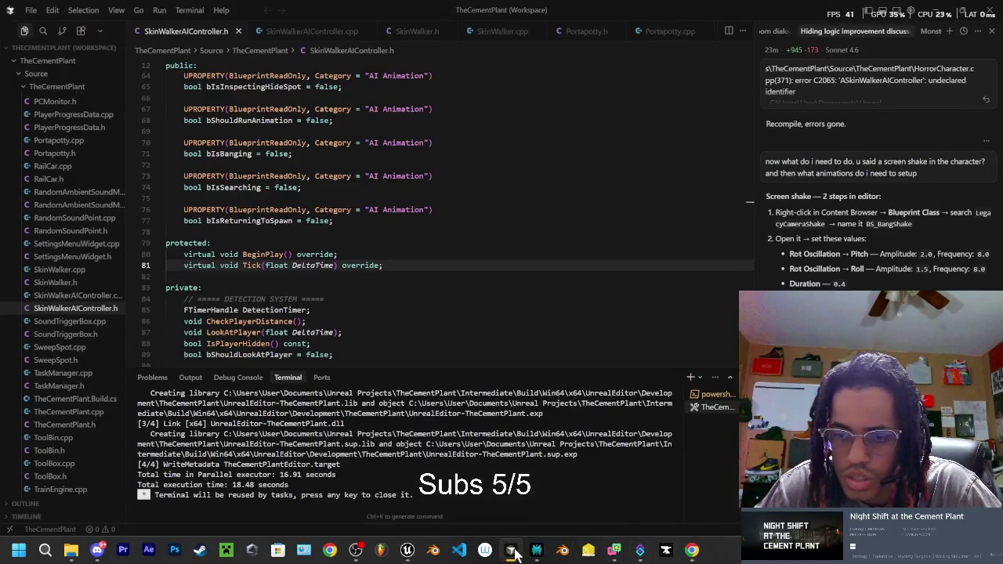
pyautogui.click(513, 552)
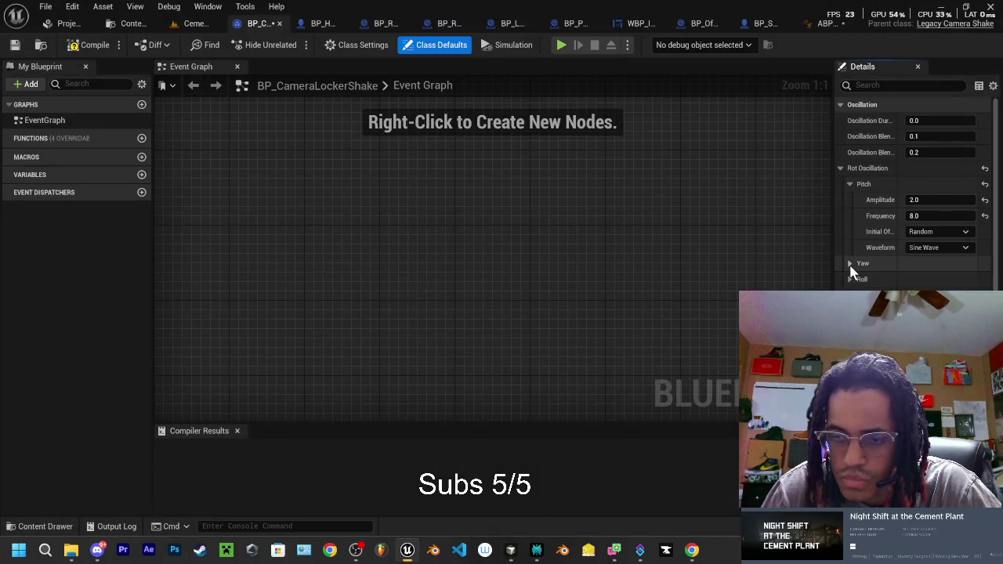
pyautogui.click(850, 265)
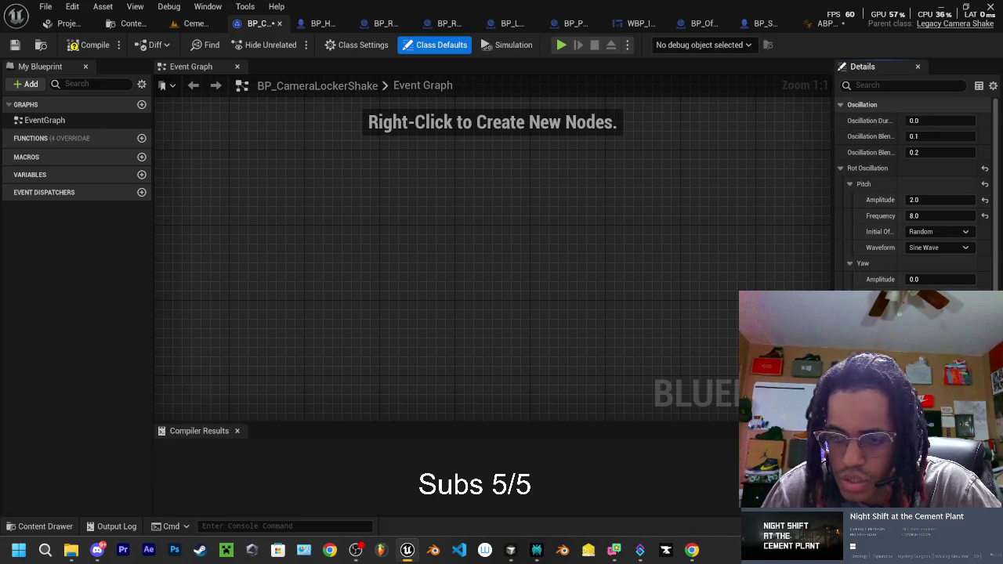
pyautogui.click(915, 280)
pyautogui.write('1')
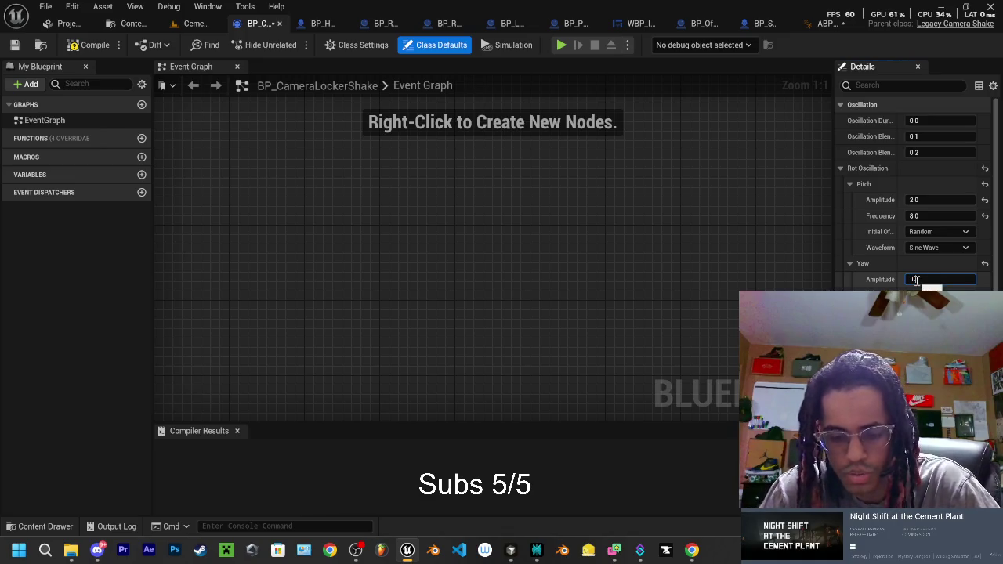
pyautogui.write('.5')
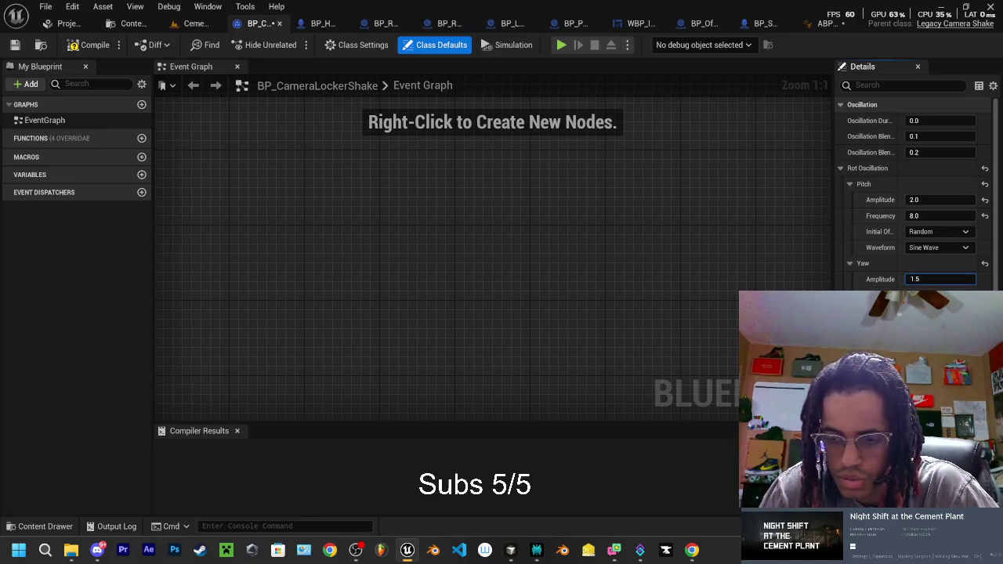
pyautogui.press('Return')
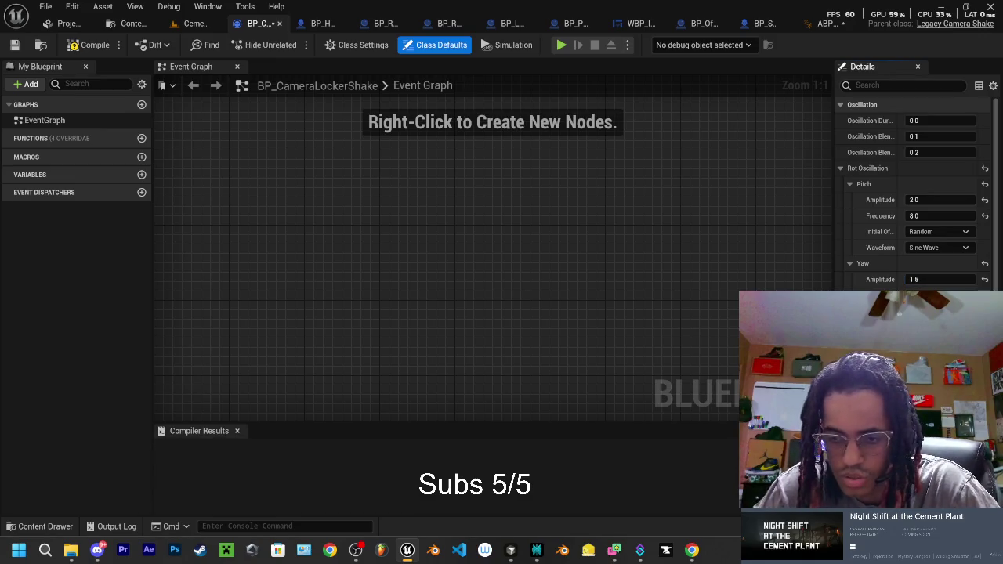
# After checking the assistant's instructions, drag the Yaw amplitude down to 0.0.
pyautogui.click(406, 552)
pyautogui.click(407, 553)
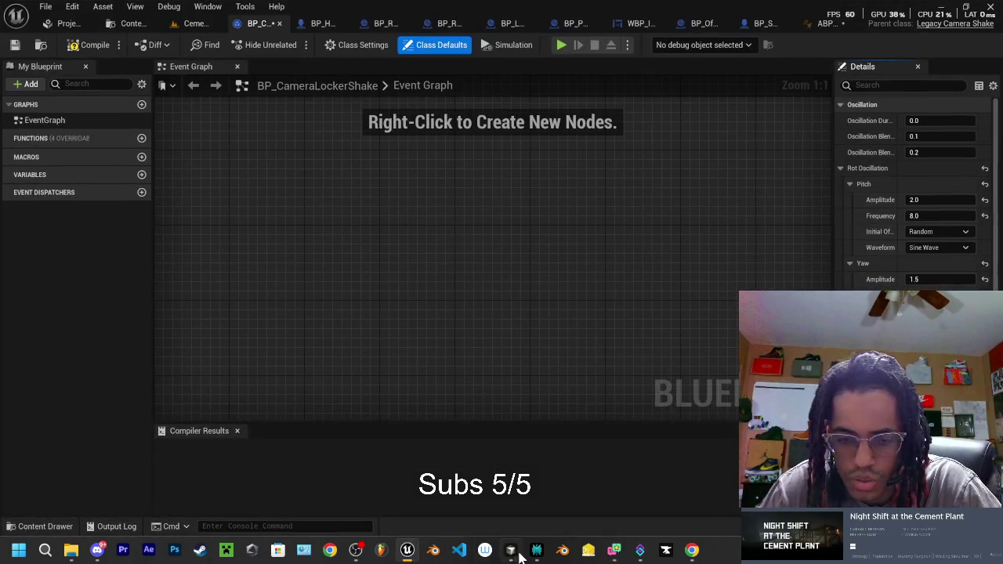
pyautogui.click(514, 552)
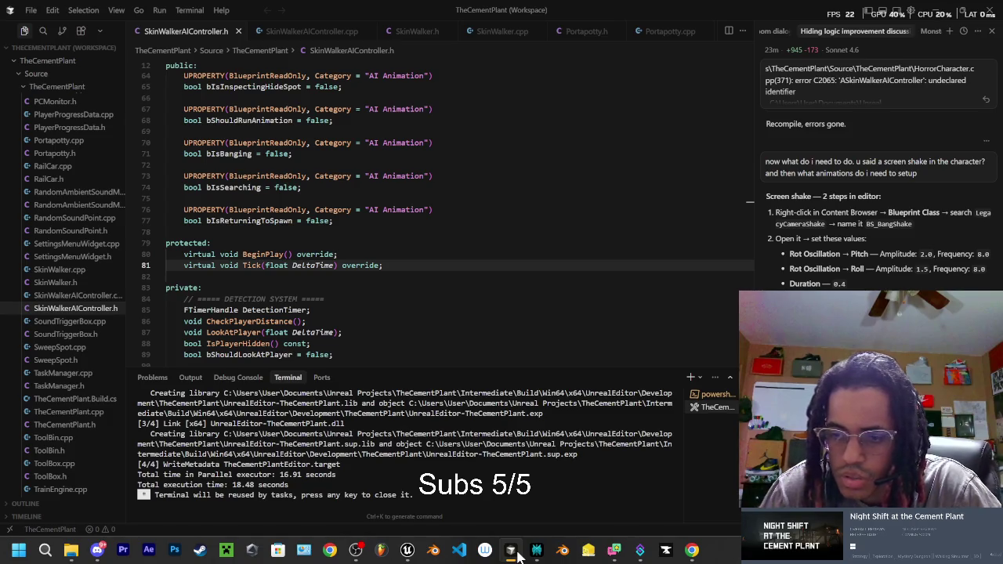
pyautogui.click(513, 552)
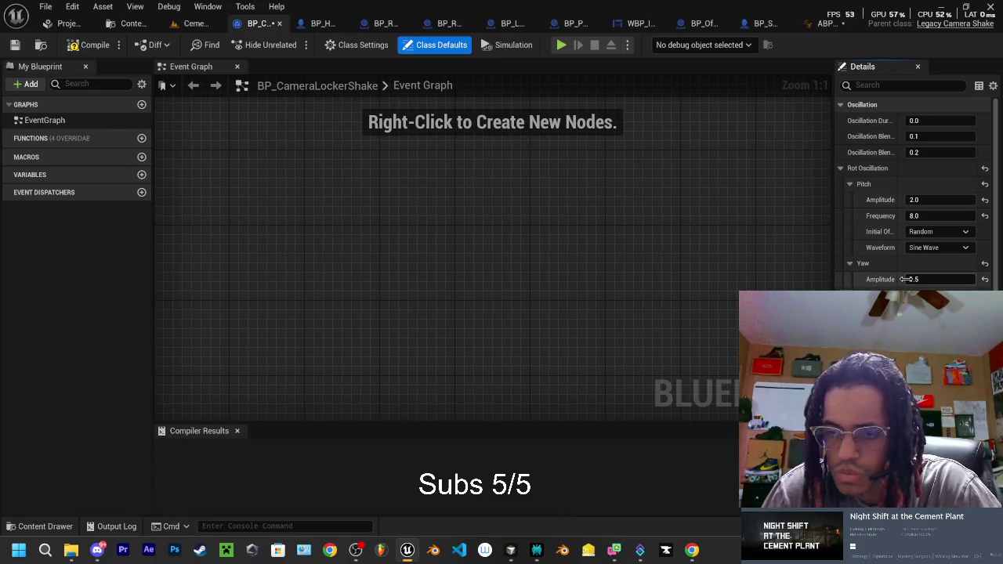
pyautogui.moveTo(906, 279); pyautogui.dragTo(877, 279)
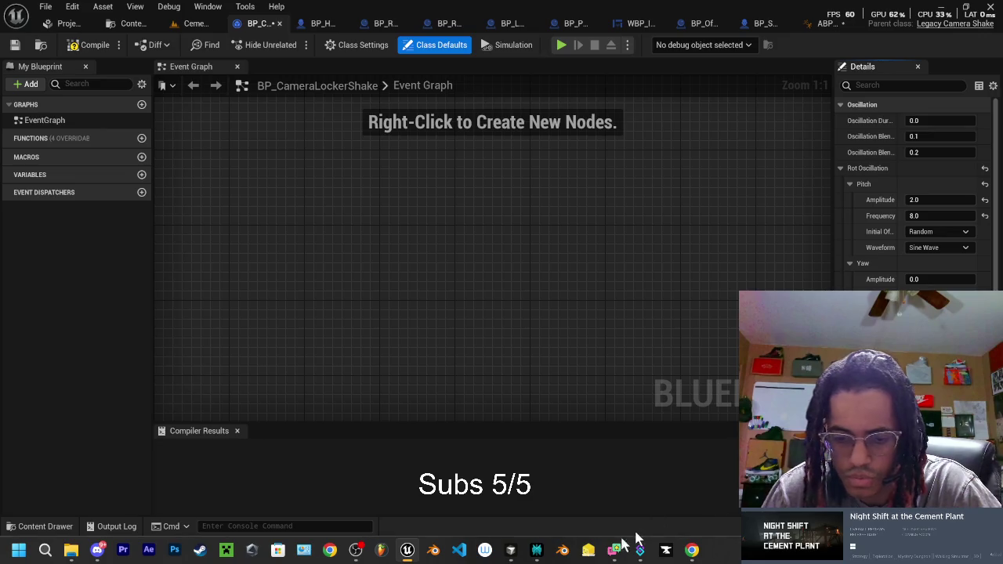
# Set the oscillation duration to 0.4.
pyautogui.click(511, 550)
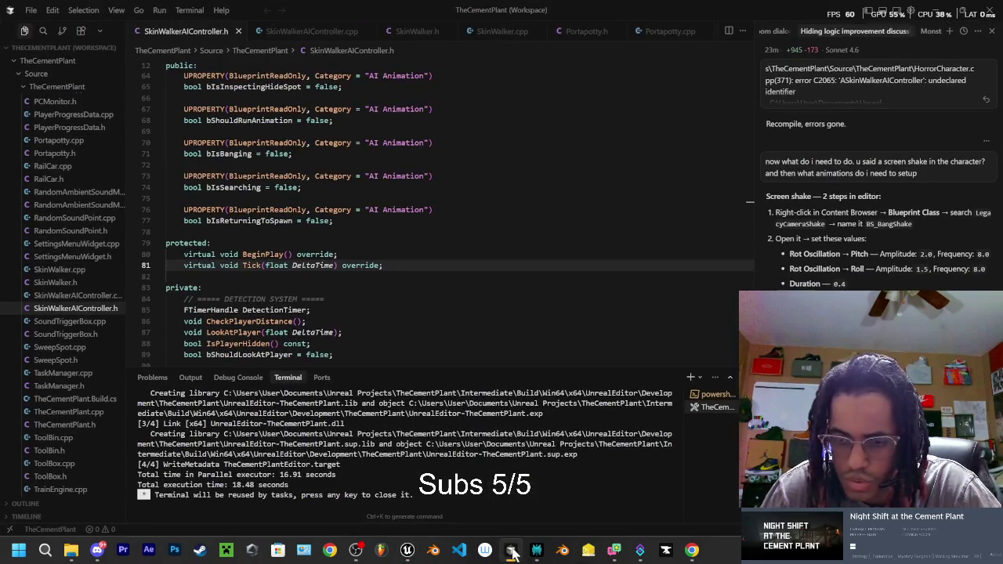
pyautogui.click(510, 550)
pyautogui.click(917, 120)
pyautogui.write('.4')
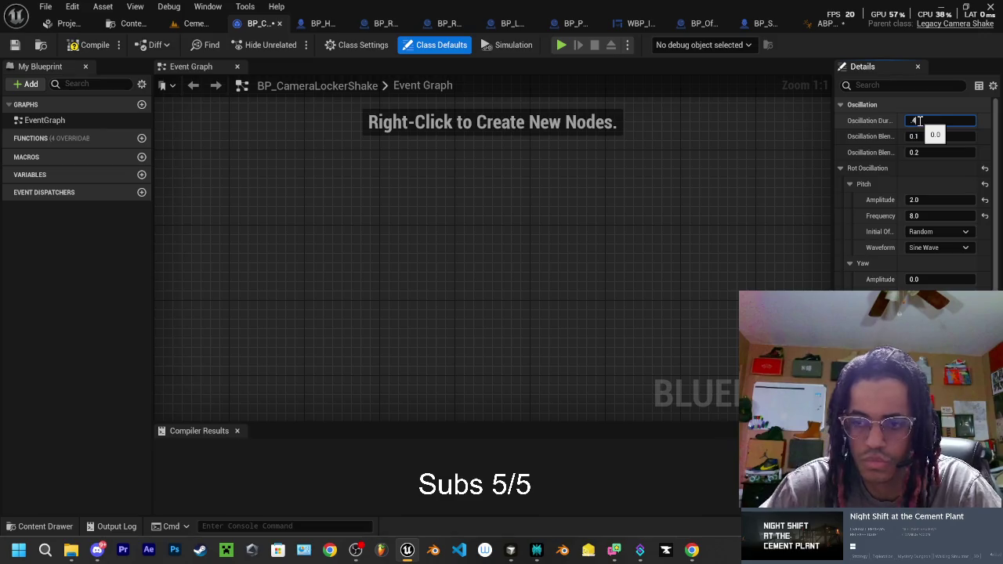
pyautogui.press('Return')
# Scroll through the shake settings, compare them against the assistant's instructions, and return to Unreal.
pyautogui.scroll(-10, 879, 282)
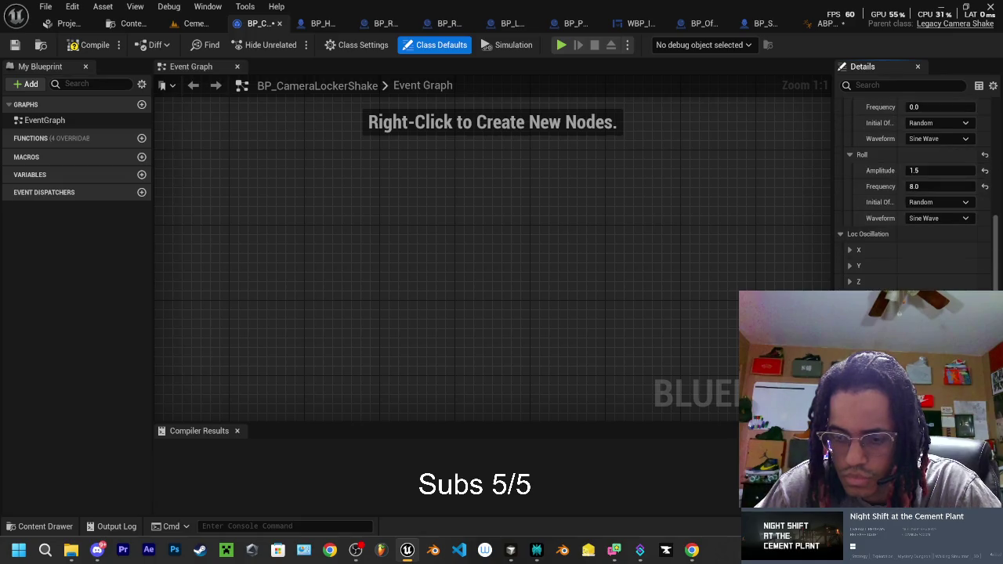
pyautogui.scroll(-2, 882, 290)
pyautogui.scroll(-1, 909, 196)
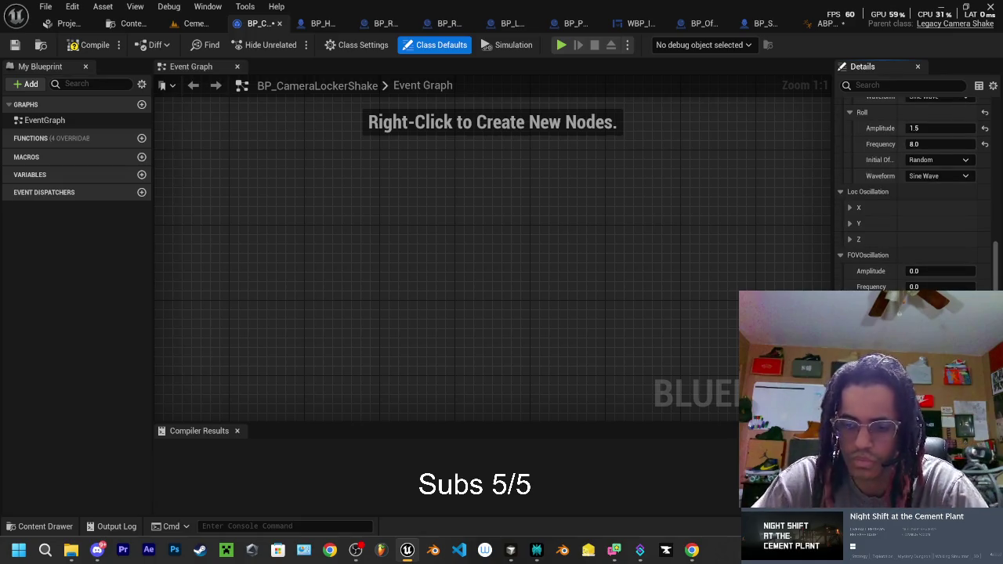
pyautogui.moveTo(542, 552)
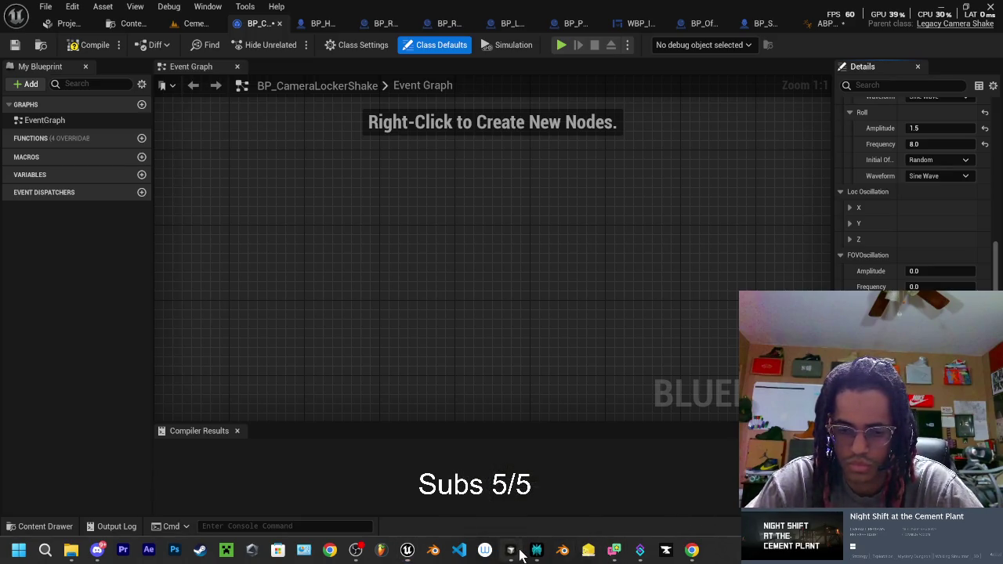
pyautogui.click(514, 552)
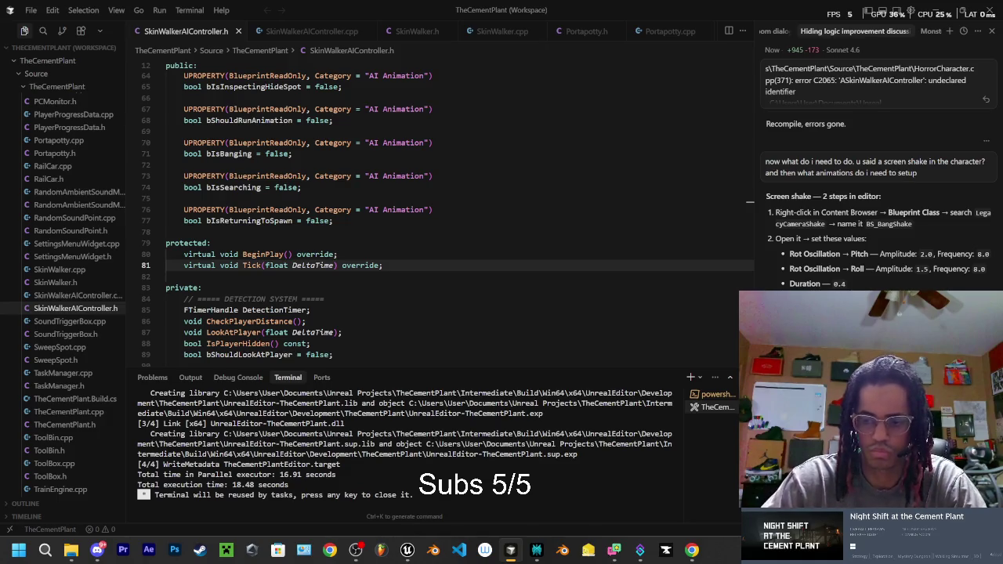
pyautogui.click(356, 550)
pyautogui.click(356, 550)
pyautogui.click(407, 550)
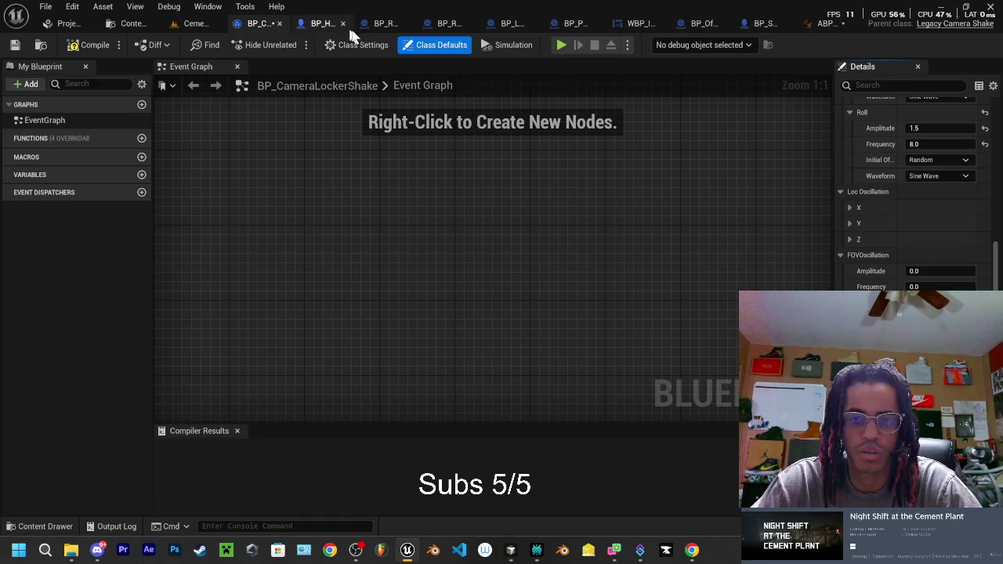
# Compile BP_CameraLockerShake and close it plus the BP_PCMonitor and WBP_InteractionPrompt tabs.
pyautogui.click(94, 45)
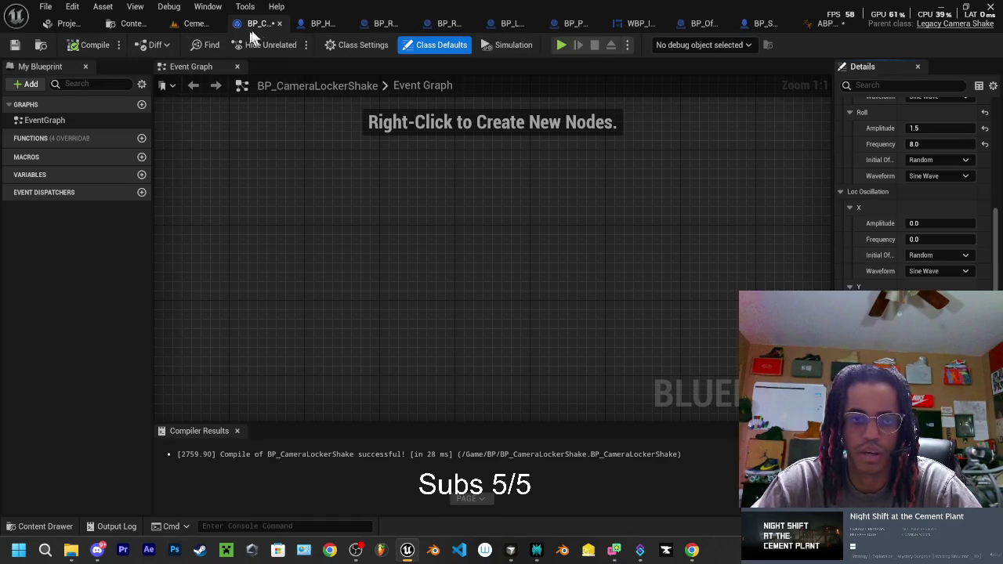
pyautogui.click(280, 23)
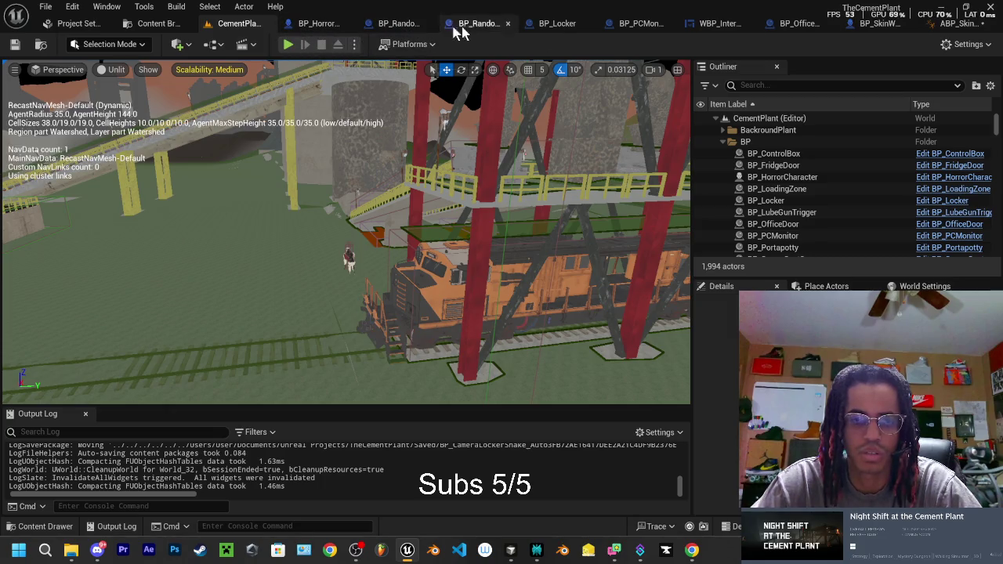
pyautogui.click(626, 20)
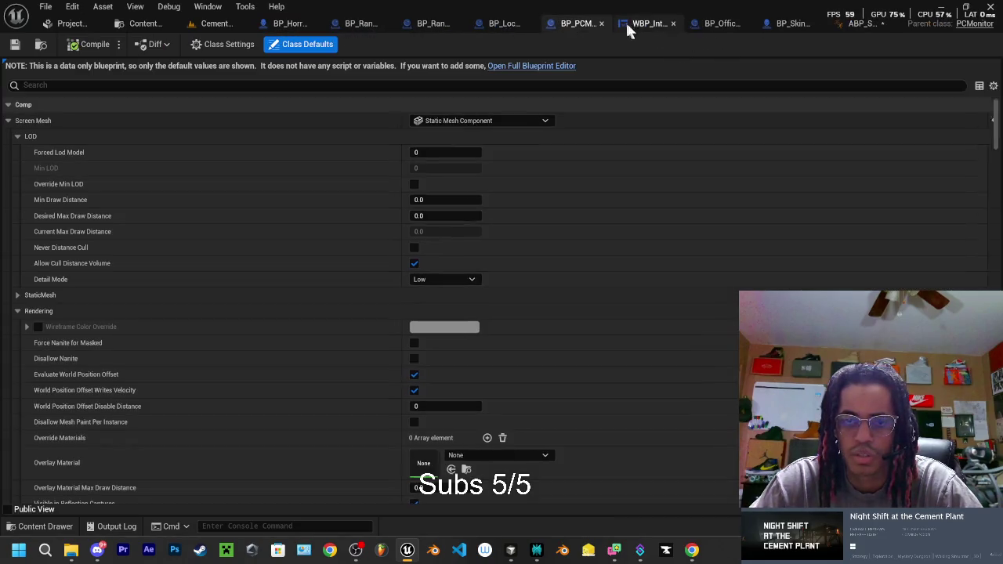
pyautogui.click(603, 23)
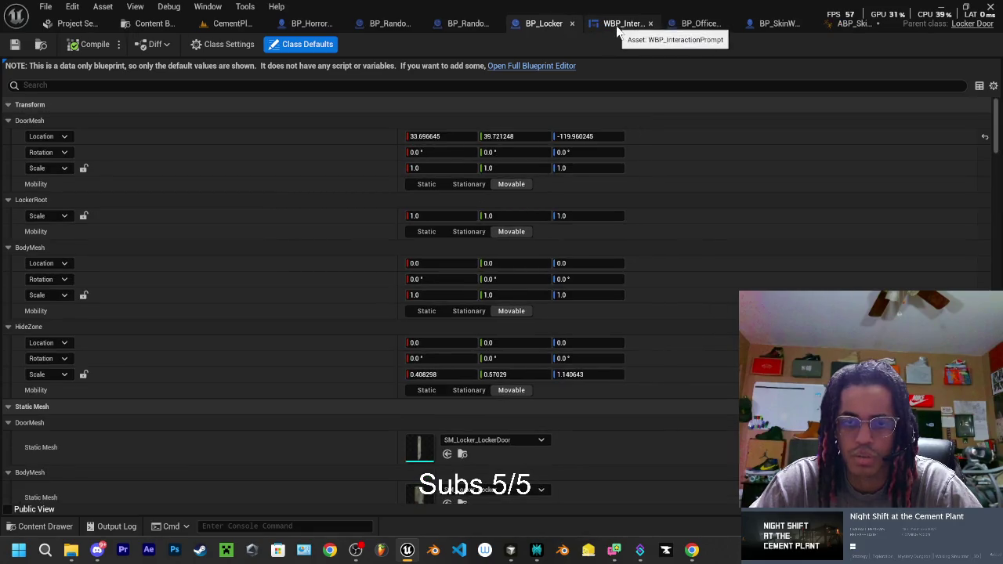
pyautogui.click(615, 24)
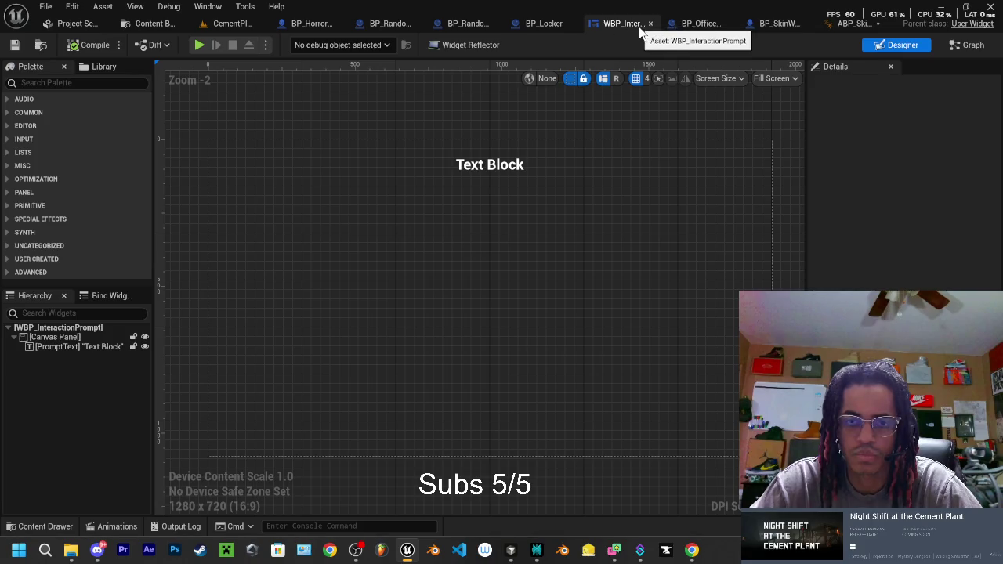
pyautogui.click(650, 24)
# In BP_SkinWalker, set Bang Camera Shake to BP_CameraLockerShake and compile.
pyautogui.click(764, 26)
pyautogui.click(420, 83)
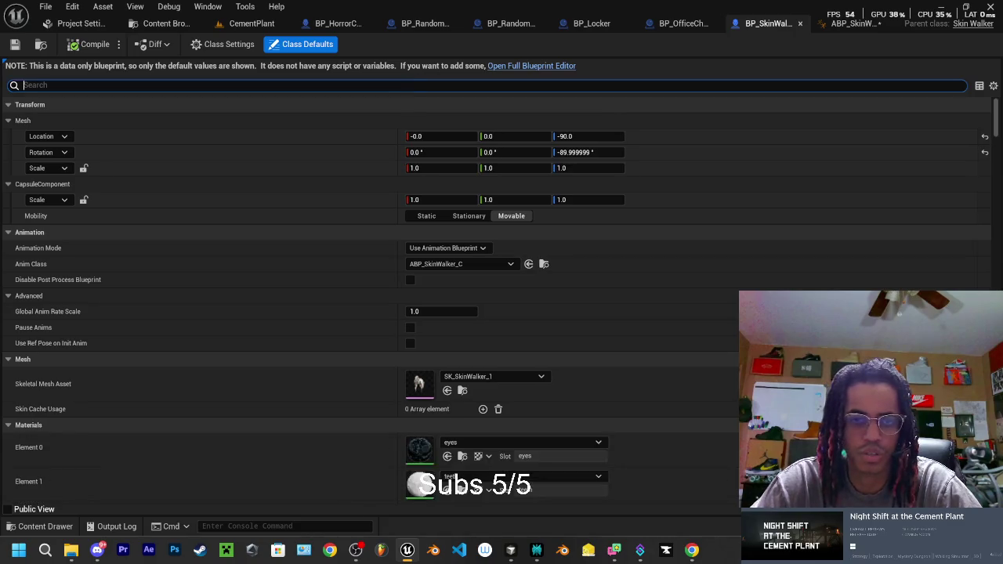
pyautogui.write('bang')
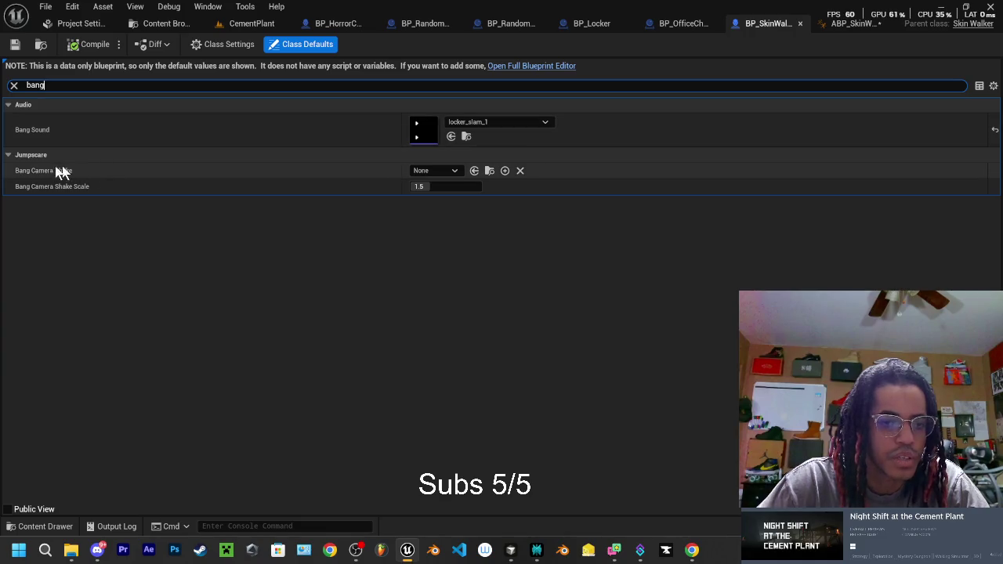
pyautogui.click(454, 172)
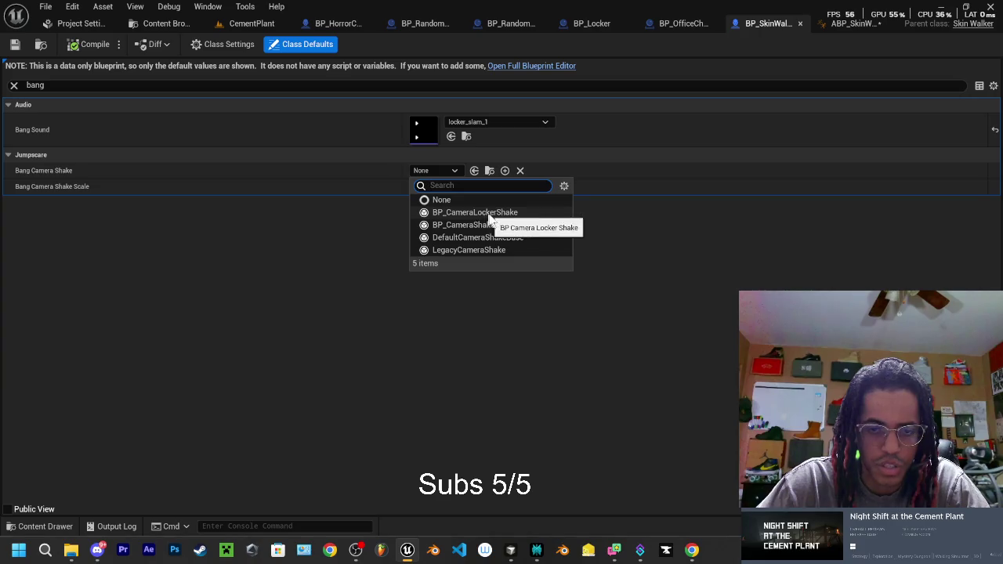
pyautogui.click(481, 215)
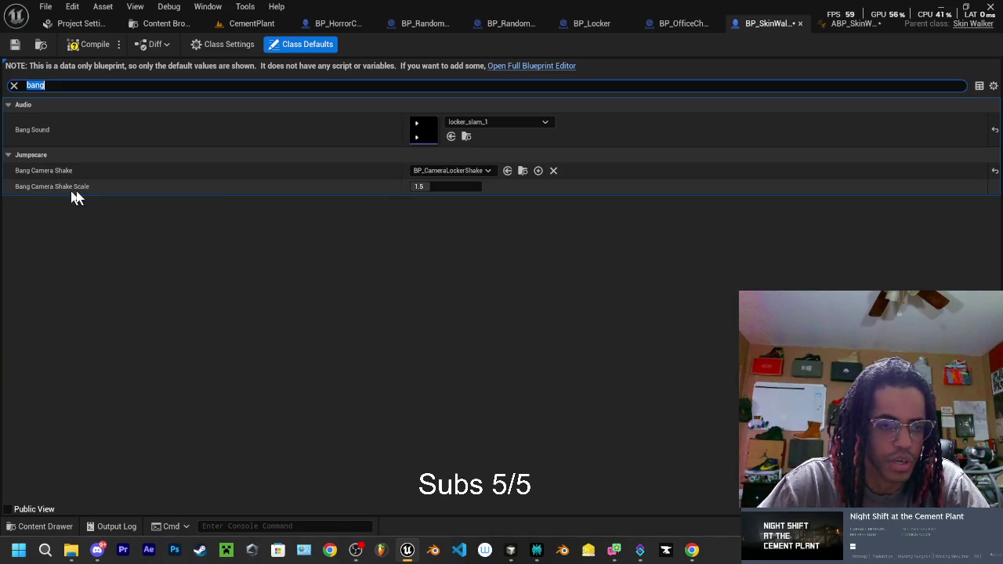
pyautogui.click(88, 45)
pyautogui.click(253, 28)
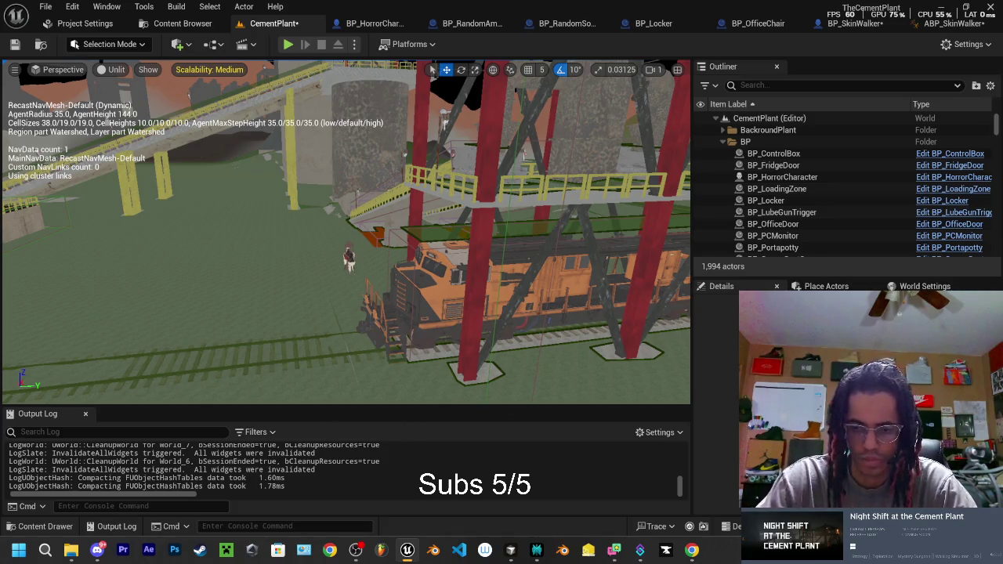
# Save all modified blueprints and the level with Save Selected, then switch to Blender.
pyautogui.hotkey('ctrl', 's')
pyautogui.click(603, 402)
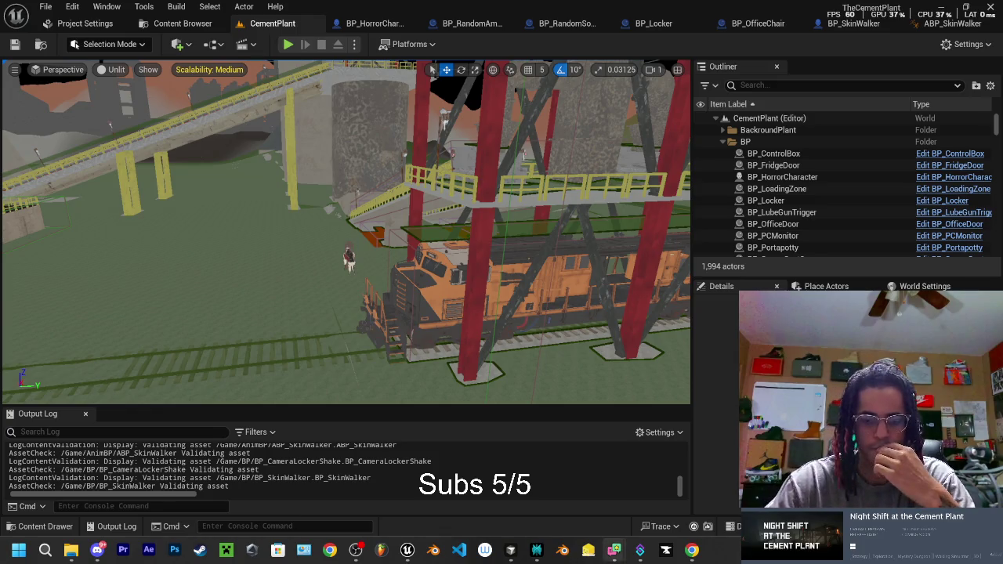
pyautogui.moveTo(609, 556)
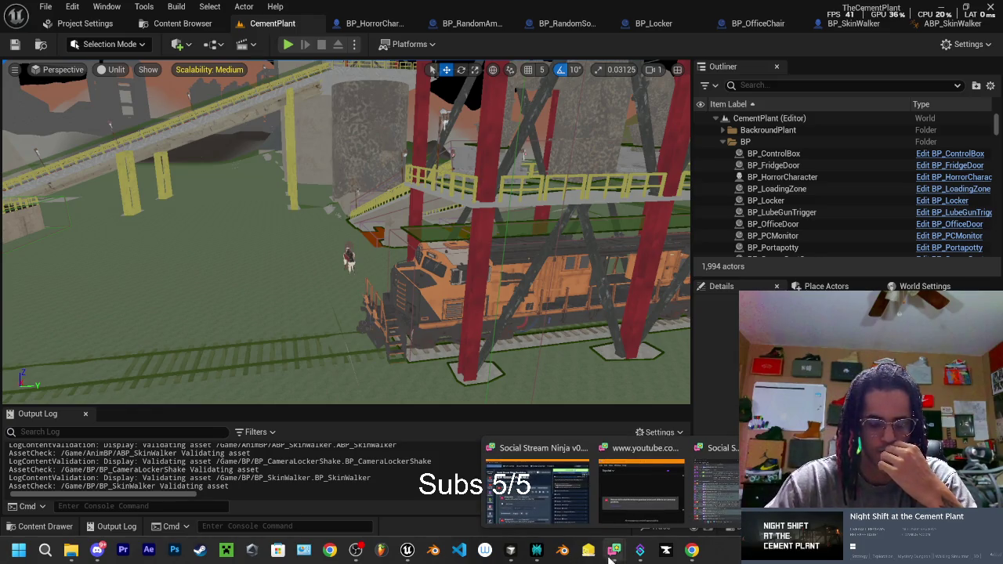
pyautogui.click(563, 550)
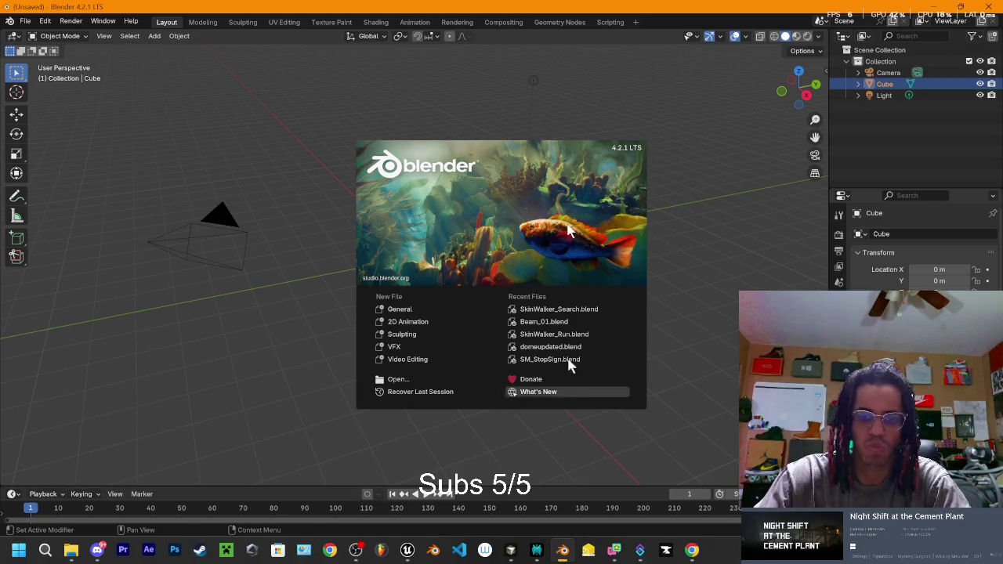
# Load SkinWalker_Search.blend in Blender, then fly Unreal's viewport close to the creature.
pyautogui.click(558, 310)
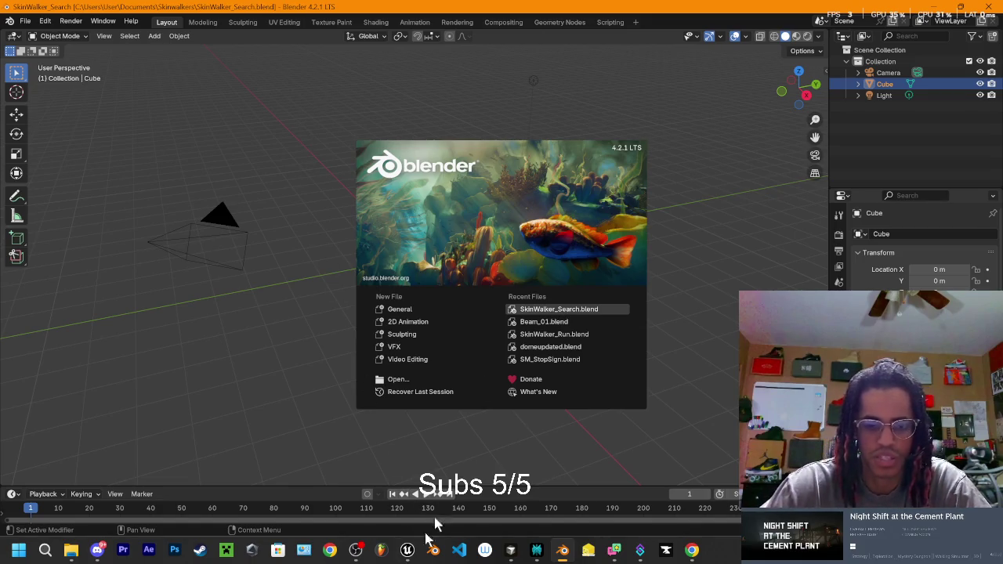
pyautogui.click(407, 550)
pyautogui.moveTo(306, 188); pyautogui.dragTo(337, 219)
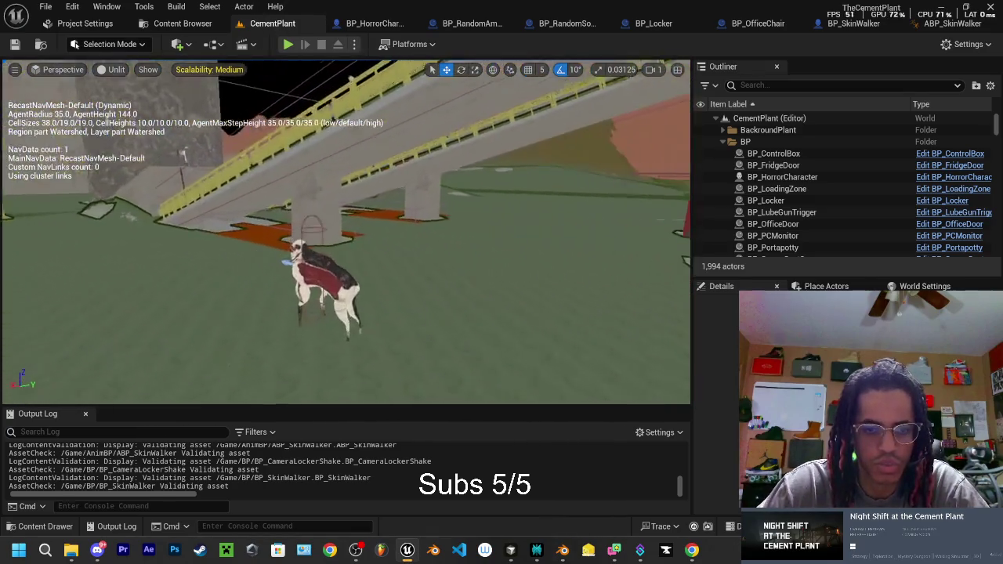
# In BP_SkinWalker, undo a trial mesh raise and shorten the capsule's half height.
pyautogui.click(854, 24)
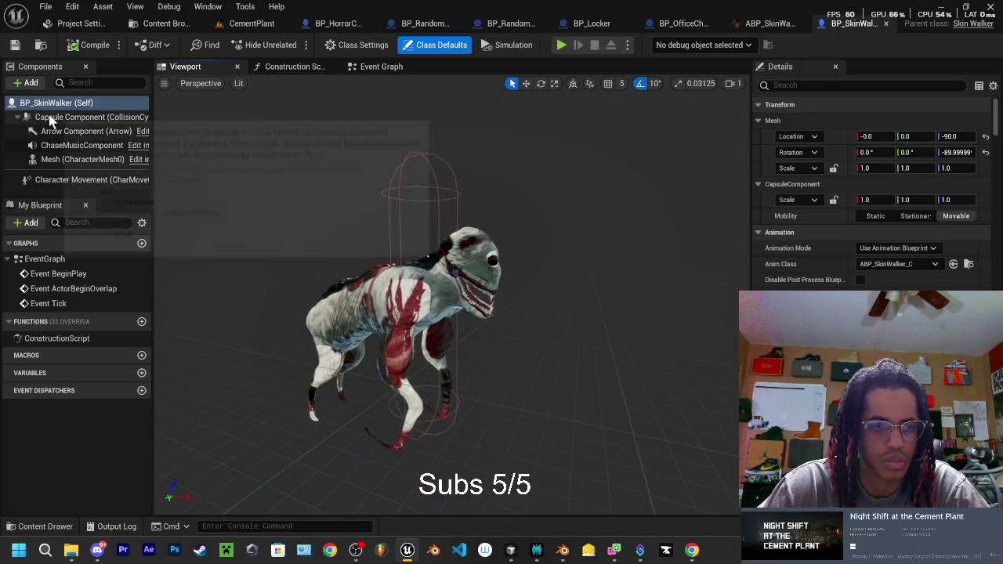
pyautogui.click(53, 117)
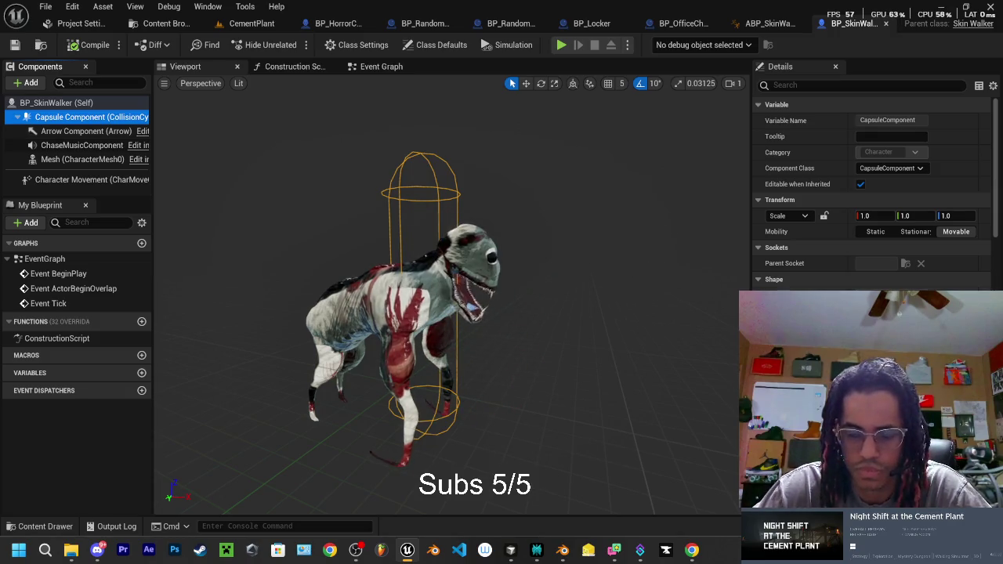
pyautogui.click(78, 106)
pyautogui.click(387, 305)
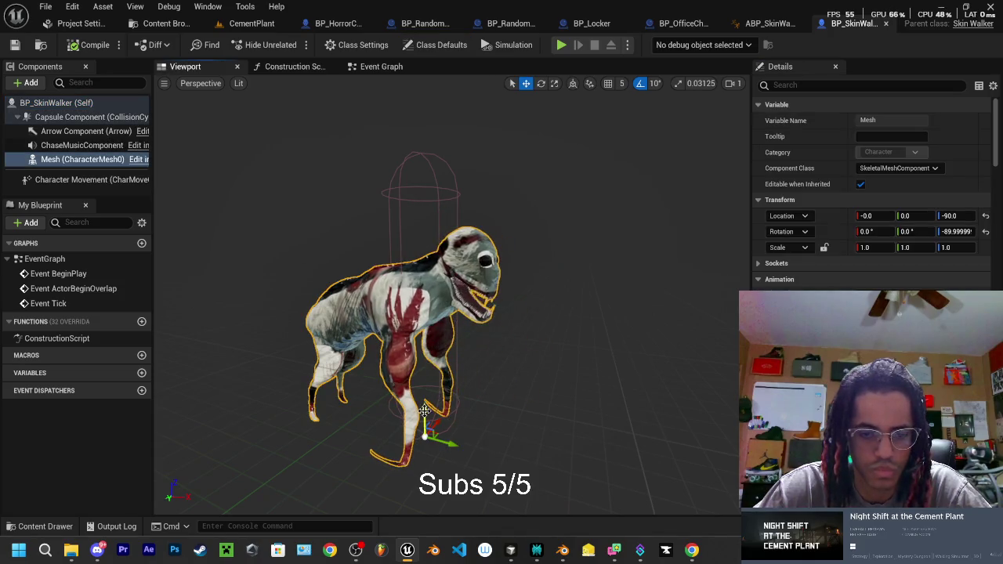
pyautogui.moveTo(423, 409); pyautogui.dragTo(476, 351)
pyautogui.hotkey('ctrl', 'z')
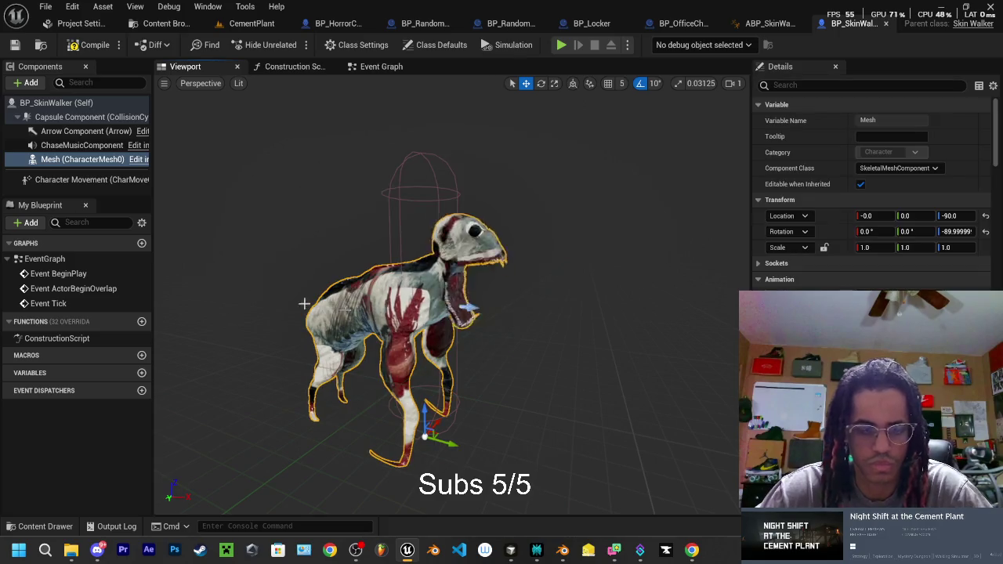
pyautogui.click(74, 119)
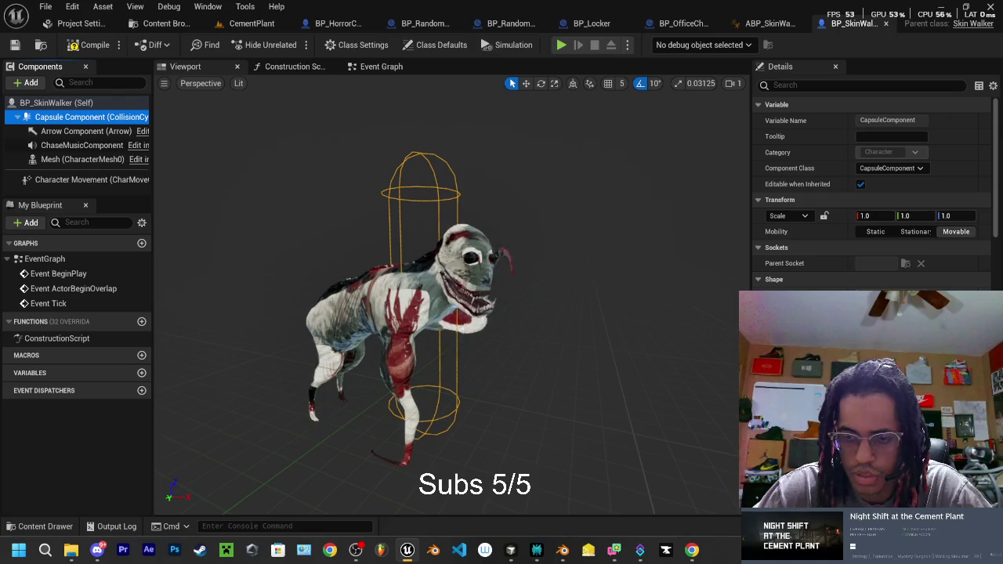
pyautogui.moveTo(893, 298); pyautogui.dragTo(858, 298)
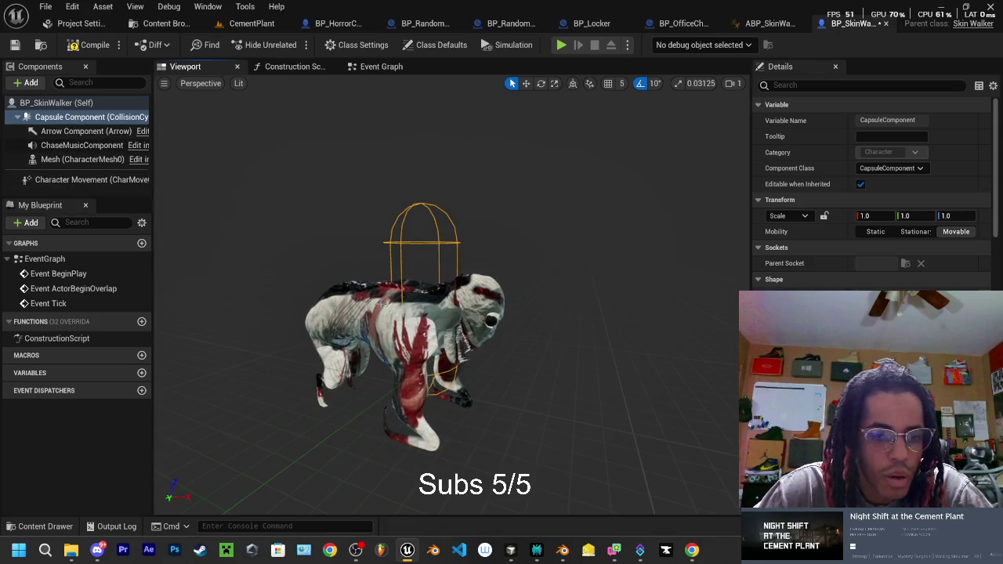
# In Left view, raise the mesh to Z -59.14 so its feet meet the capsule bottom.
pyautogui.click(82, 160)
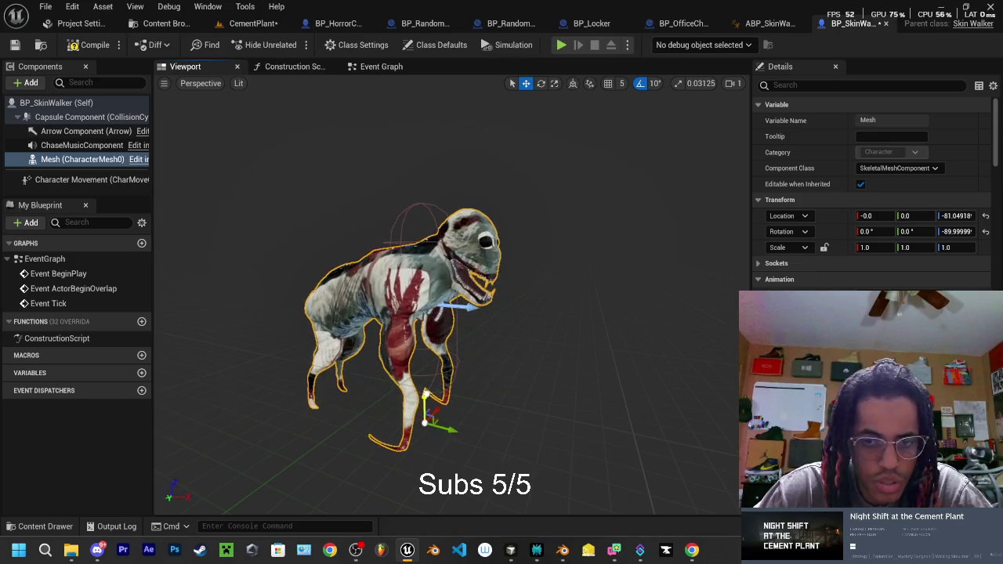
pyautogui.click(201, 83)
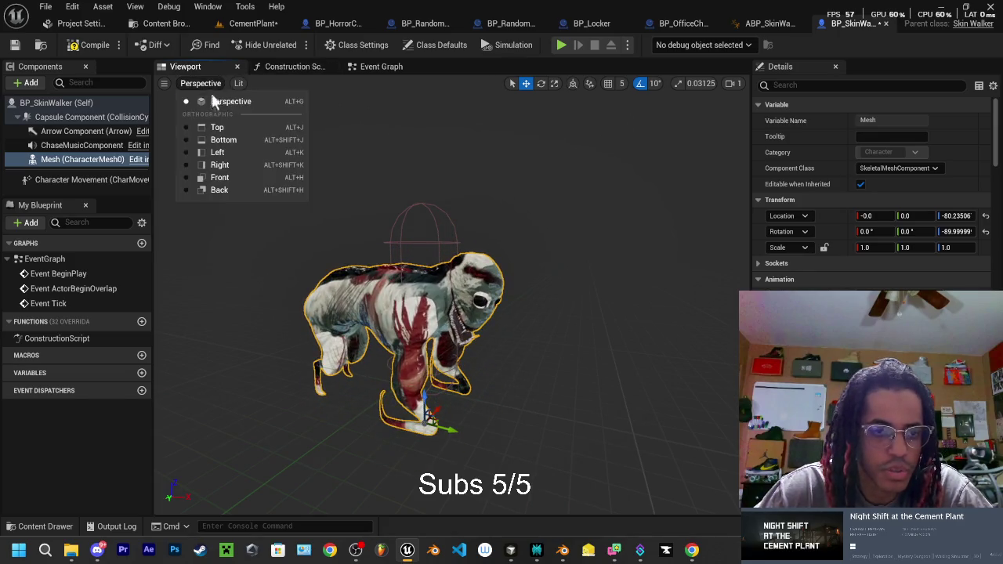
pyautogui.click(223, 152)
pyautogui.scroll(10, 418, 335)
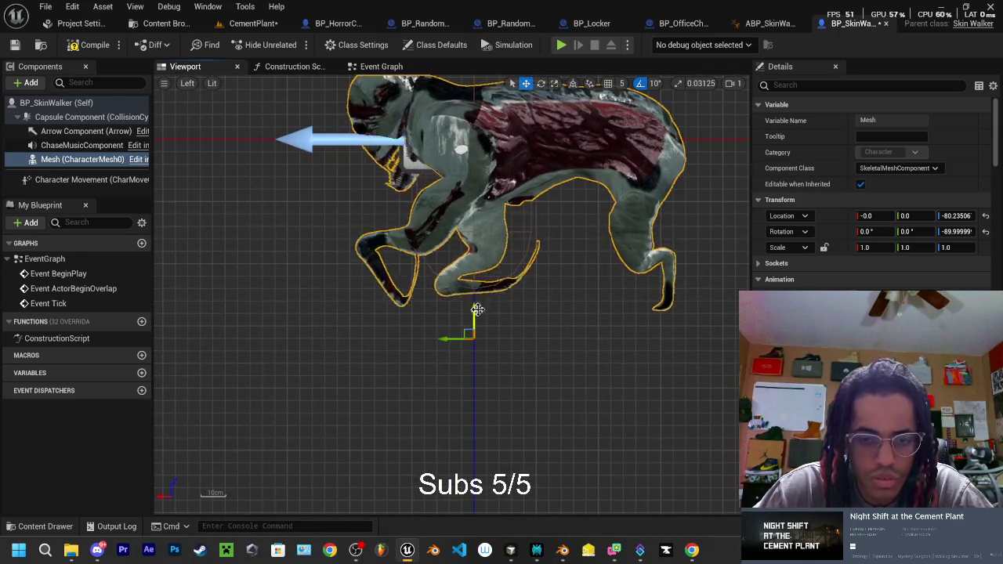
pyautogui.moveTo(478, 309); pyautogui.dragTo(474, 252)
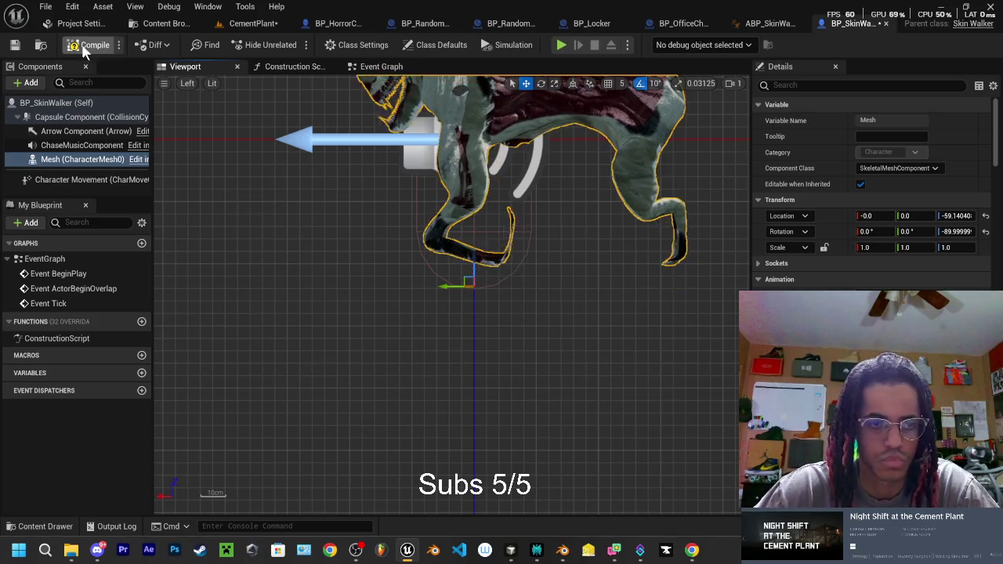
# Back in the CementPlant level, tilt the view down and select the SkinWalker actor.
pyautogui.click(235, 25)
pyautogui.moveTo(372, 131)
pyautogui.mouseDown()
pyautogui.moveTo(345, 157)
pyautogui.moveTo(336, 235)
pyautogui.moveTo(298, 161)
pyautogui.moveTo(299, 201)
pyautogui.mouseUp()
pyautogui.click(299, 161)
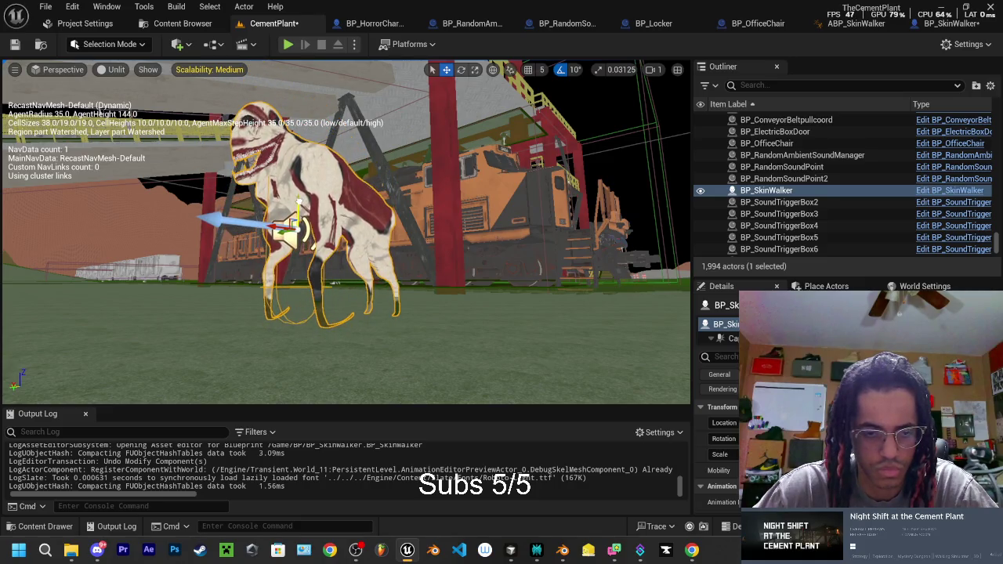
pyautogui.click(290, 43)
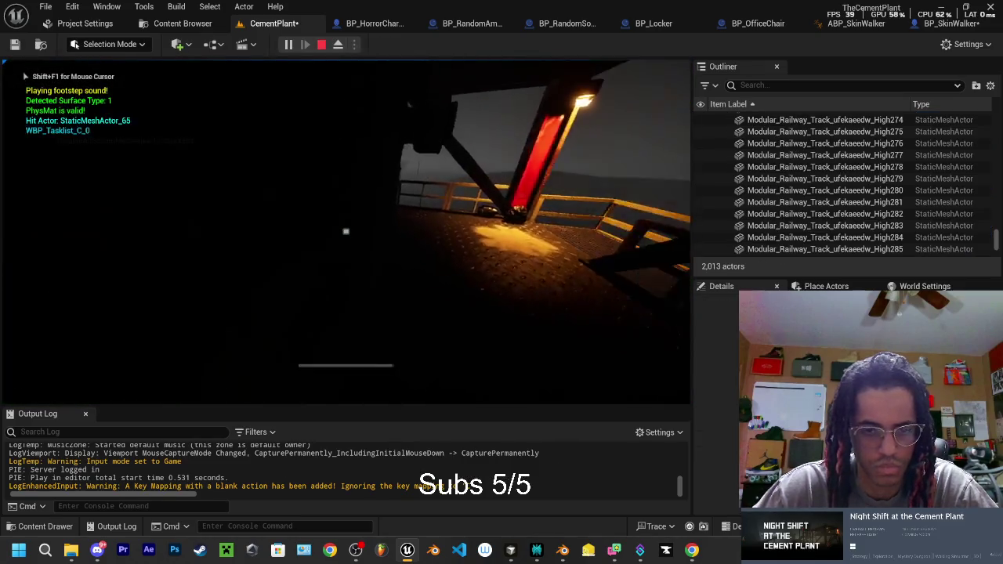
pyautogui.press('Escape')
pyautogui.press('f')
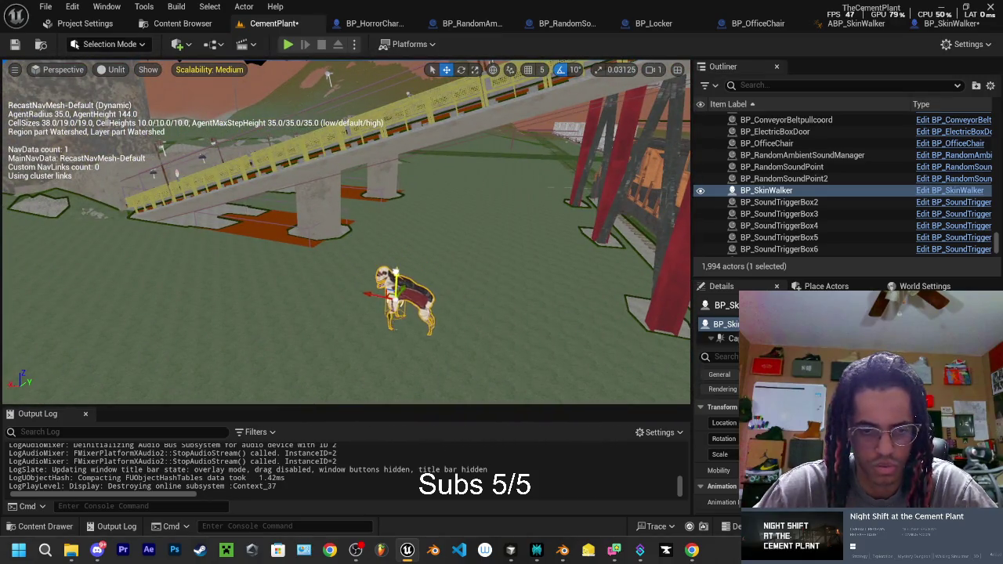
pyautogui.moveTo(397, 262)
pyautogui.mouseDown()
pyautogui.moveTo(397, 245)
pyautogui.moveTo(396, 288)
pyautogui.moveTo(401, 222)
pyautogui.moveTo(407, 298)
pyautogui.mouseUp()
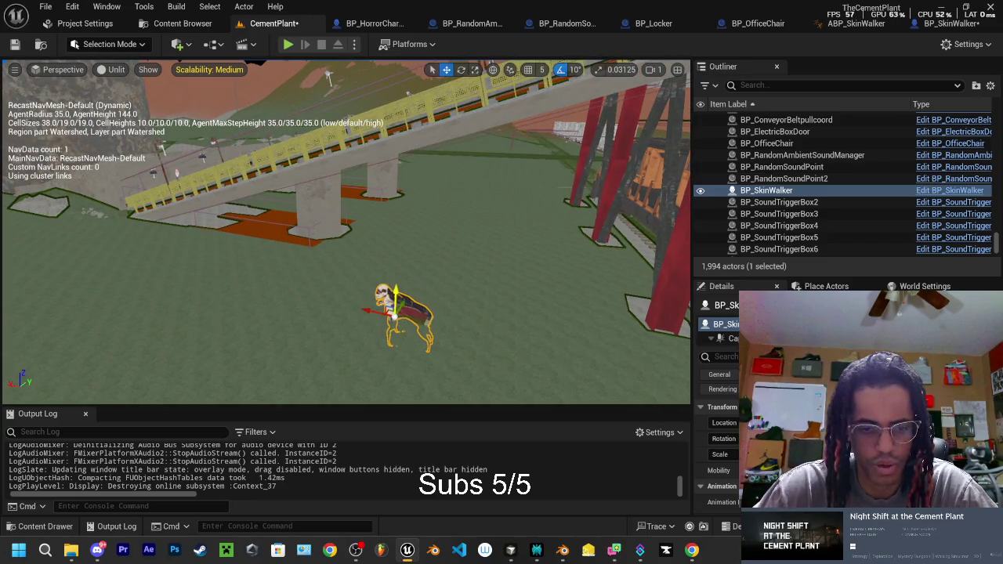
pyautogui.hotkey('ctrl', 'z')
pyautogui.hotkey('ctrl', 'z')
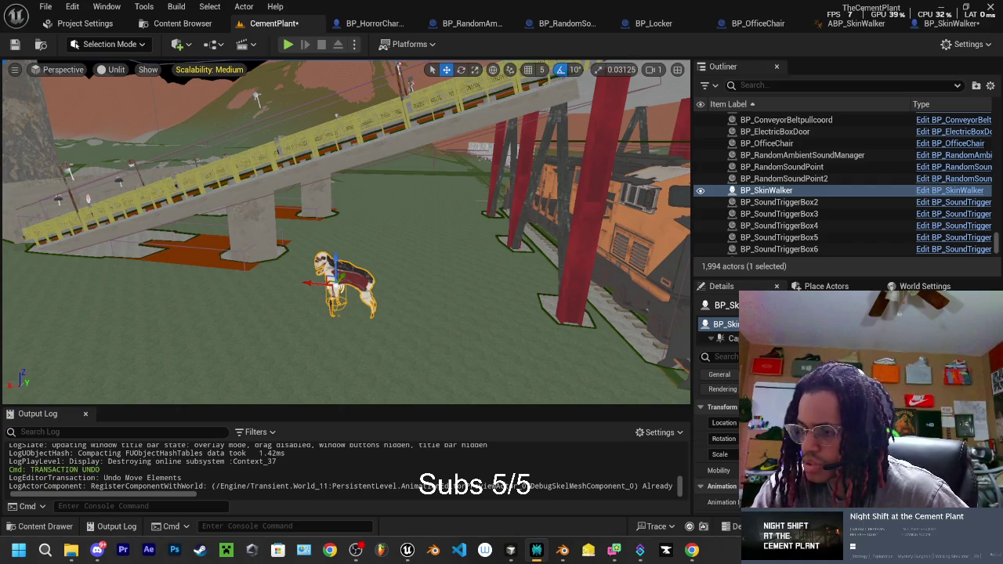
pyautogui.hotkey('alt', 'Tab')
pyautogui.press('p')
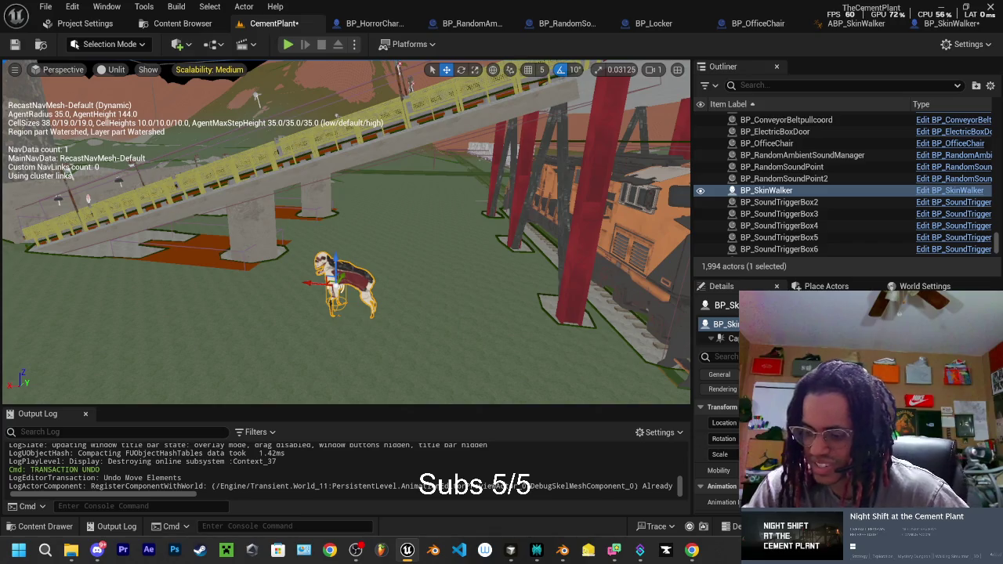
pyautogui.hotkey('alt', 'Tab')
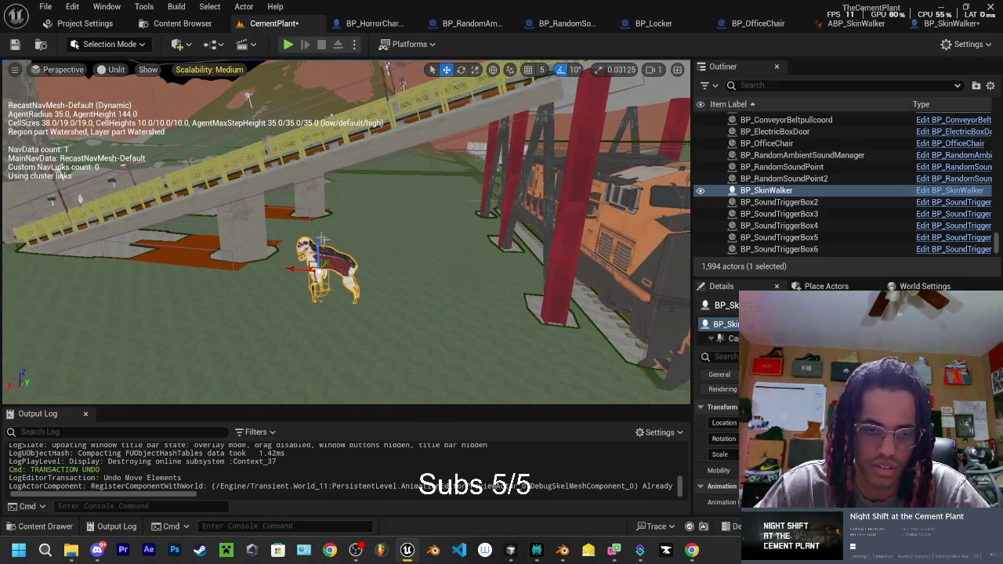
pyautogui.moveTo(413, 249)
pyautogui.mouseDown()
pyautogui.moveTo(470, 235)
pyautogui.moveTo(454, 246)
pyautogui.moveTo(369, 228)
pyautogui.mouseUp()
pyautogui.moveTo(365, 184)
pyautogui.mouseDown()
pyautogui.moveTo(417, 193)
pyautogui.moveTo(388, 182)
pyautogui.moveTo(379, 131)
pyautogui.moveTo(290, 51)
pyautogui.mouseUp()
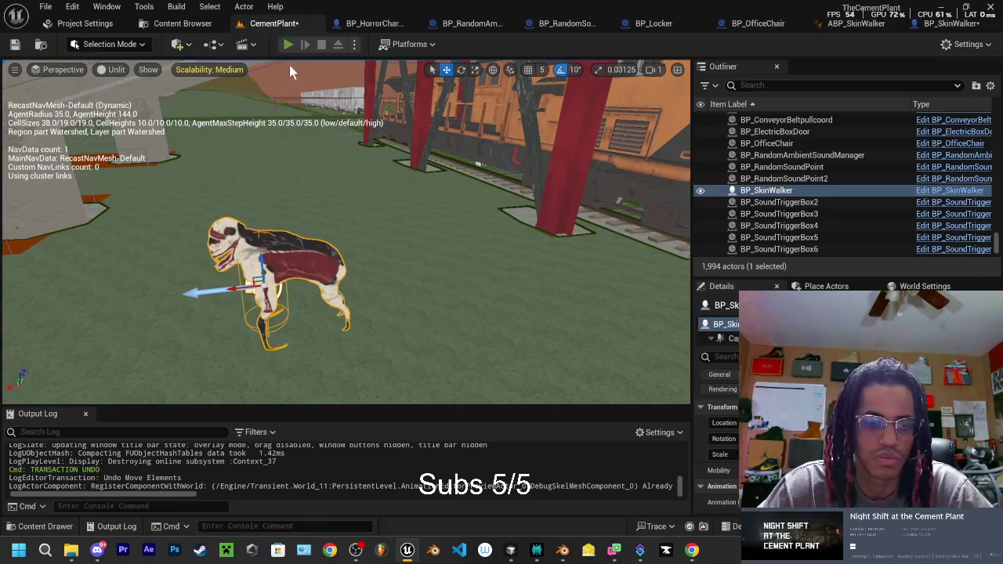
pyautogui.click(289, 45)
pyautogui.press('w')
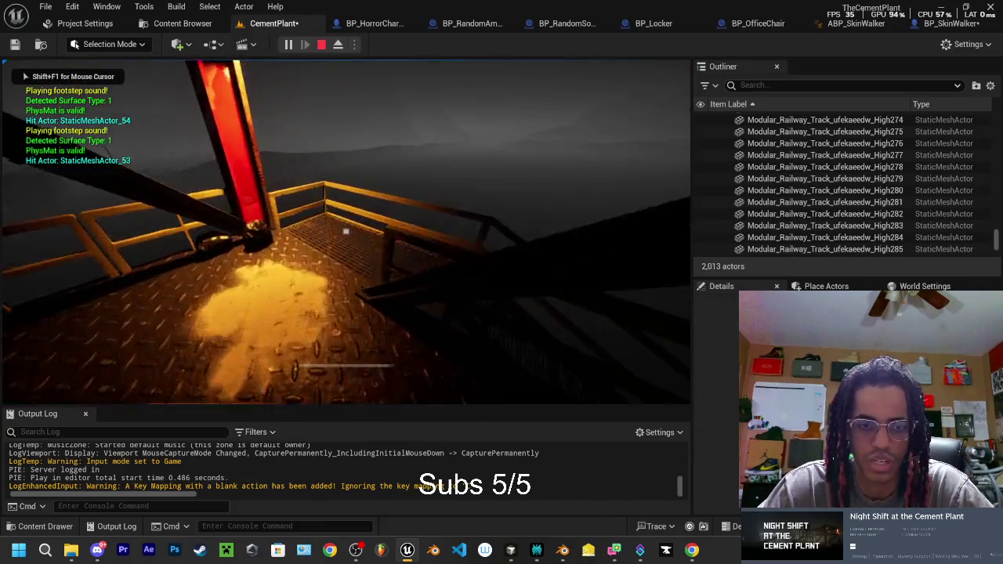
pyautogui.press('w')
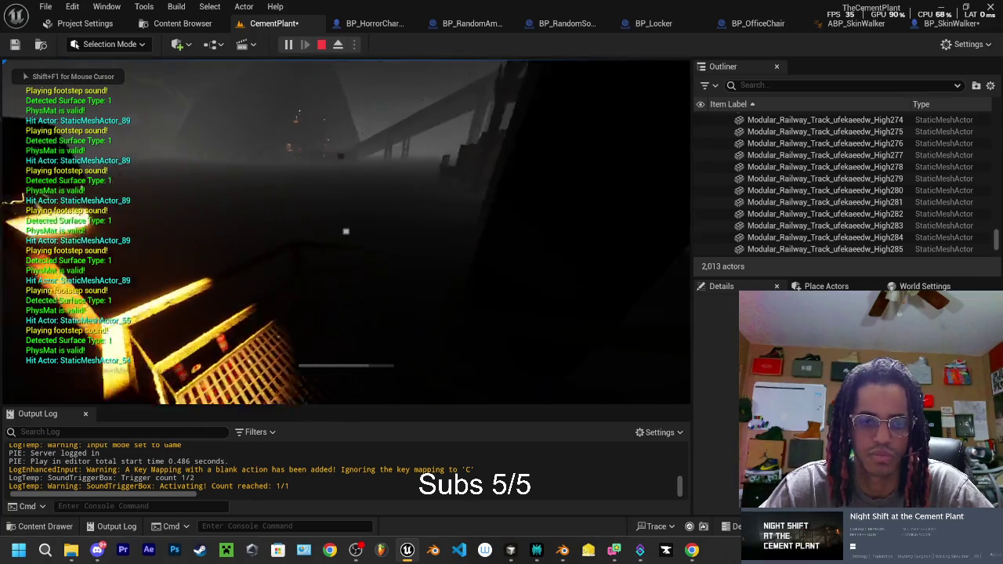
pyautogui.press('w')
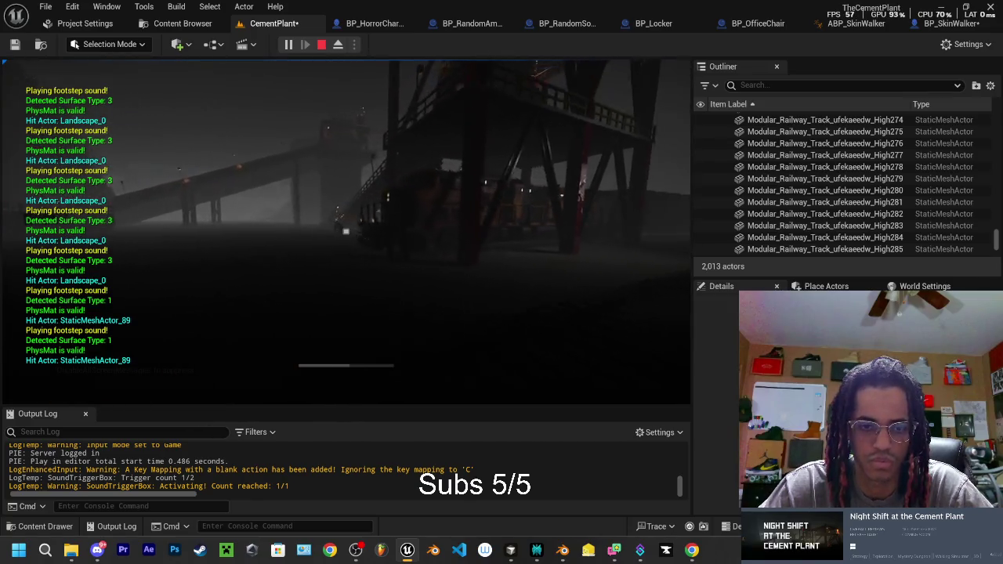
pyautogui.press('w')
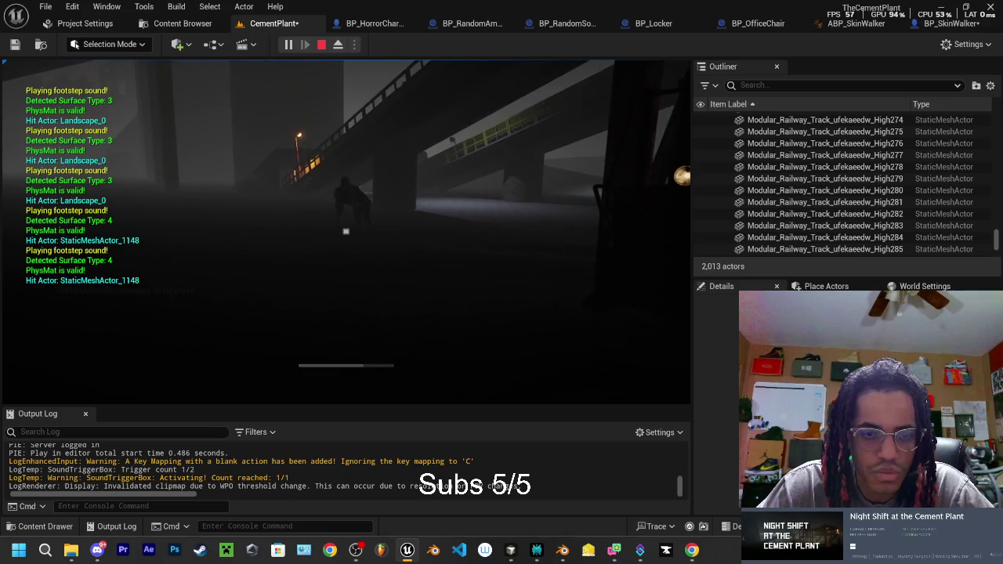
pyautogui.press('f')
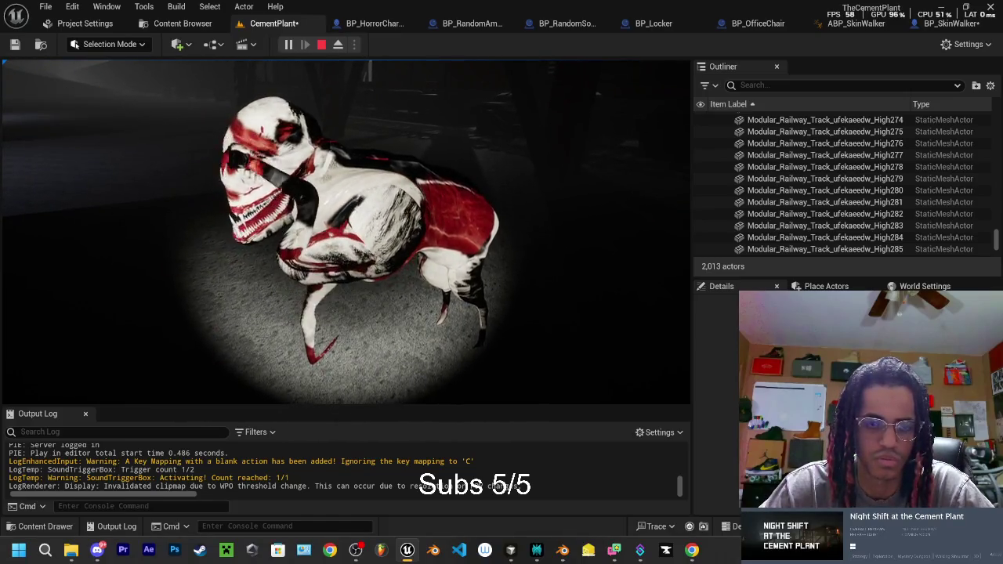
pyautogui.press('Escape')
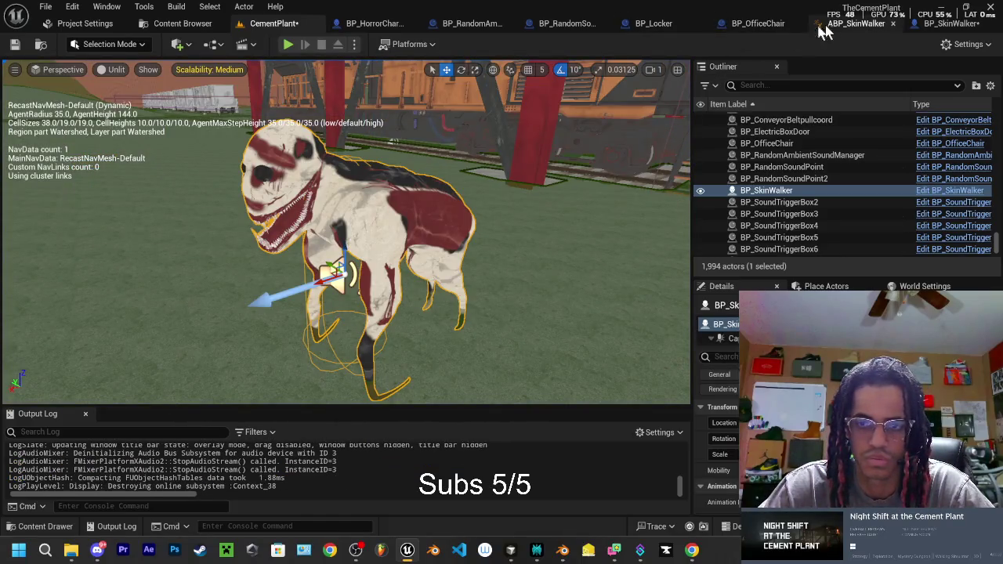
# Glance at ABP_SkinWalker, return to BP_SkinWalker, then bring Visual Studio Code forward.
pyautogui.click(835, 25)
pyautogui.click(835, 24)
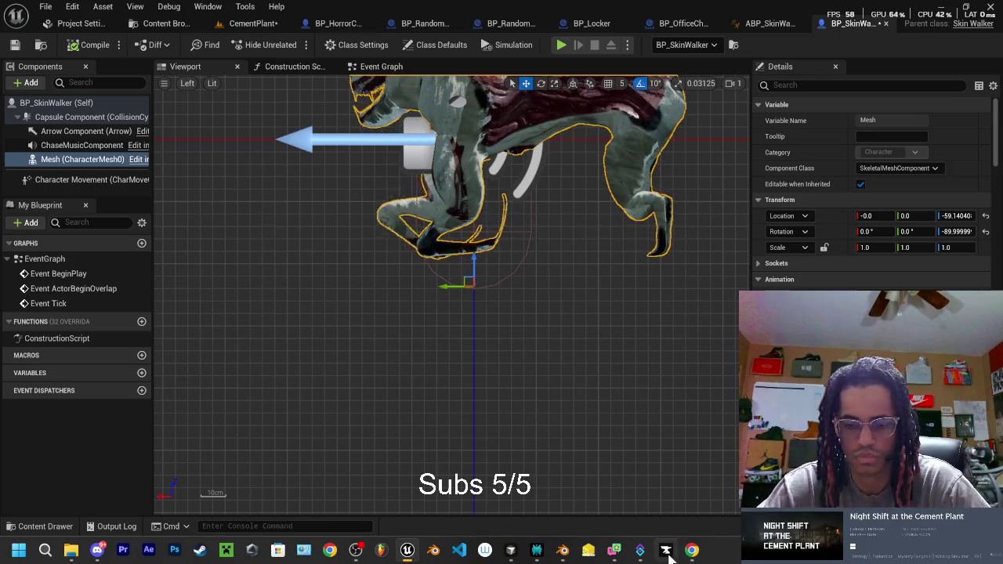
pyautogui.click(513, 552)
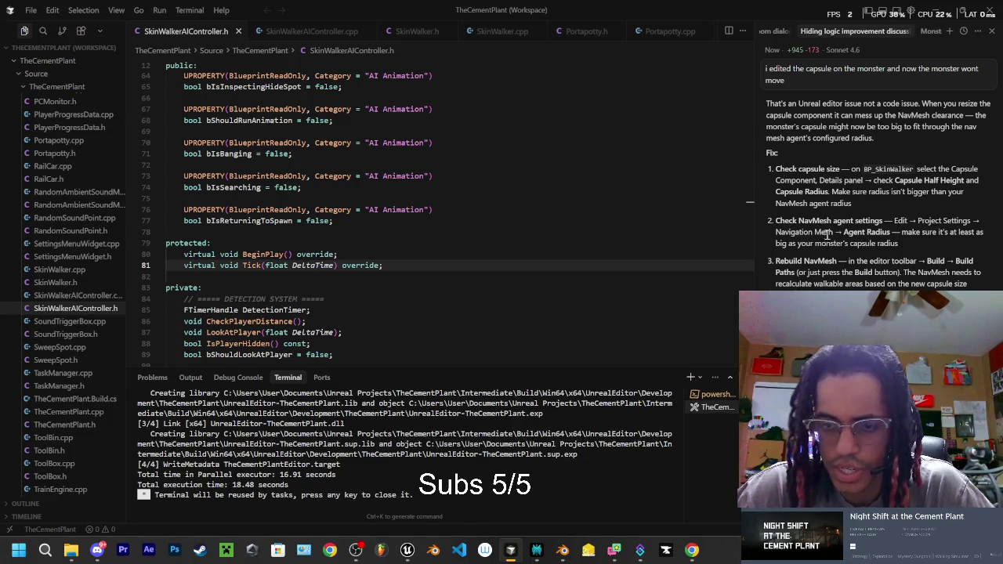
# Bring the Unreal Editor back in front of Visual Studio Code.
pyautogui.click(407, 551)
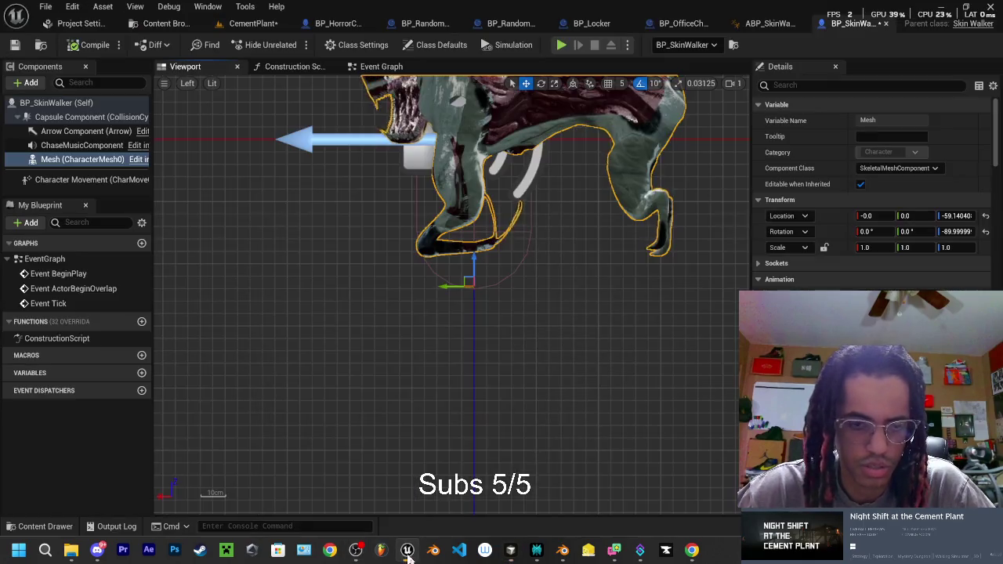
pyautogui.click(77, 27)
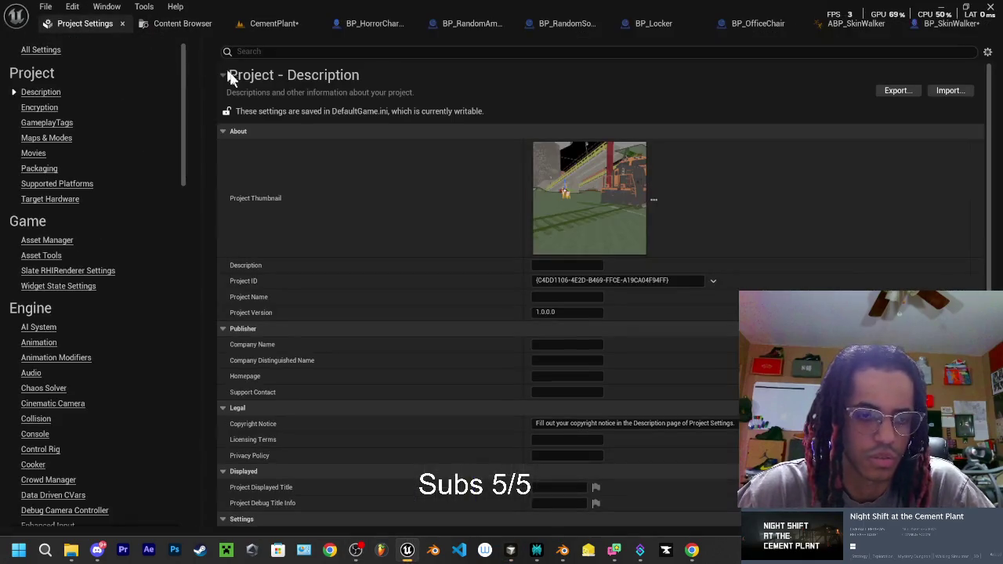
pyautogui.click(283, 51)
pyautogui.write('nav')
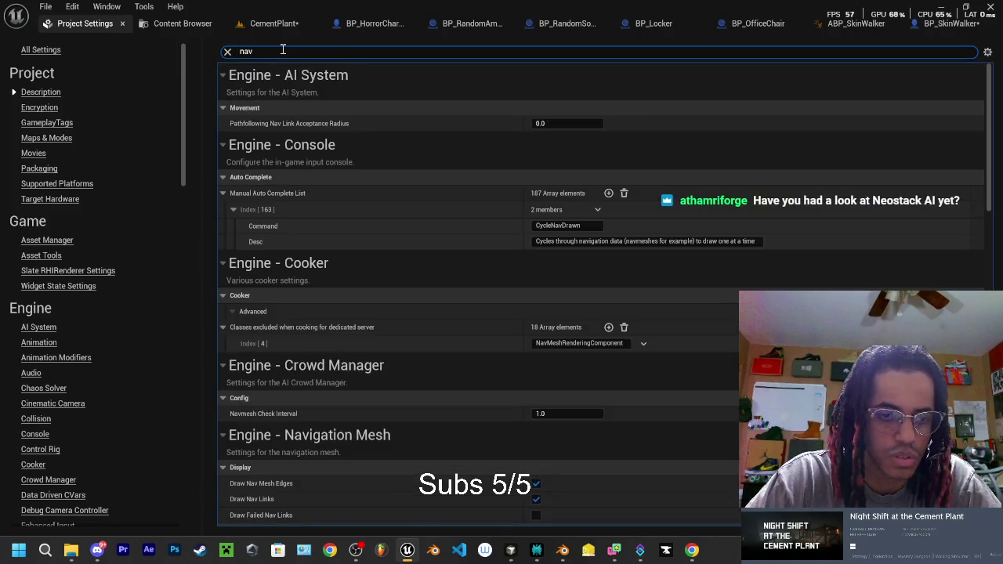
pyautogui.scroll(-5, 385, 366)
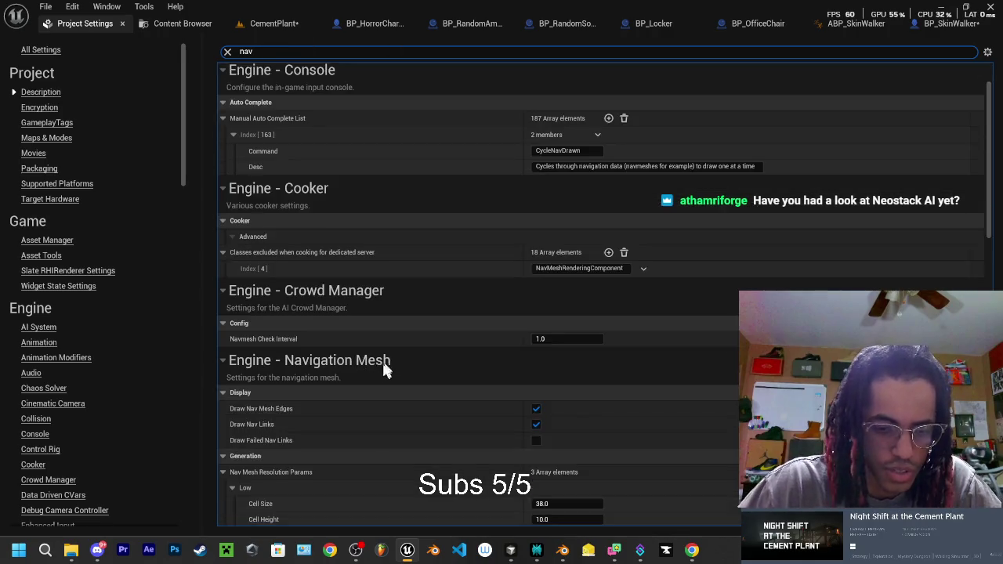
pyautogui.scroll(-1, 282, 384)
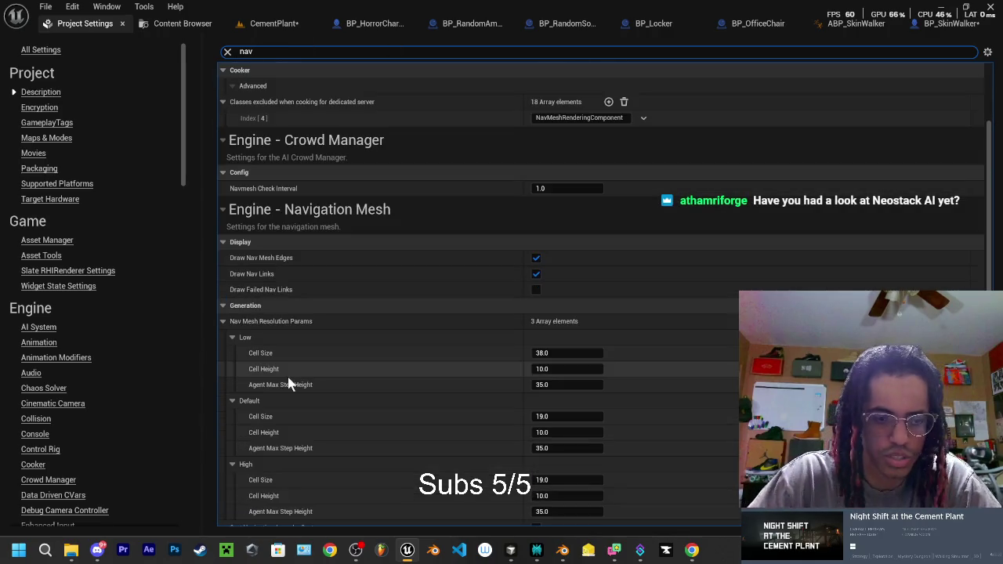
pyautogui.scroll(-2, 275, 345)
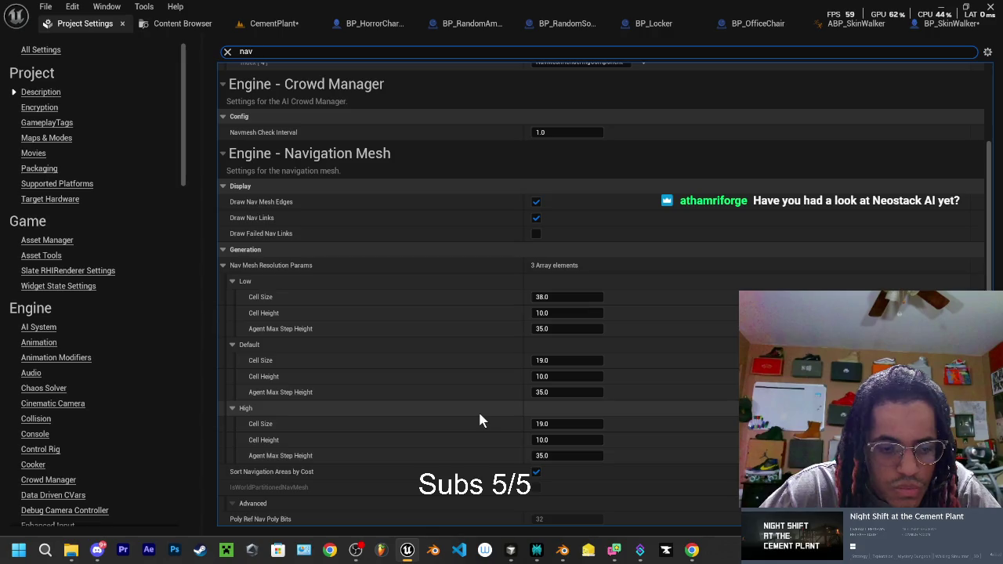
pyautogui.moveTo(510, 550)
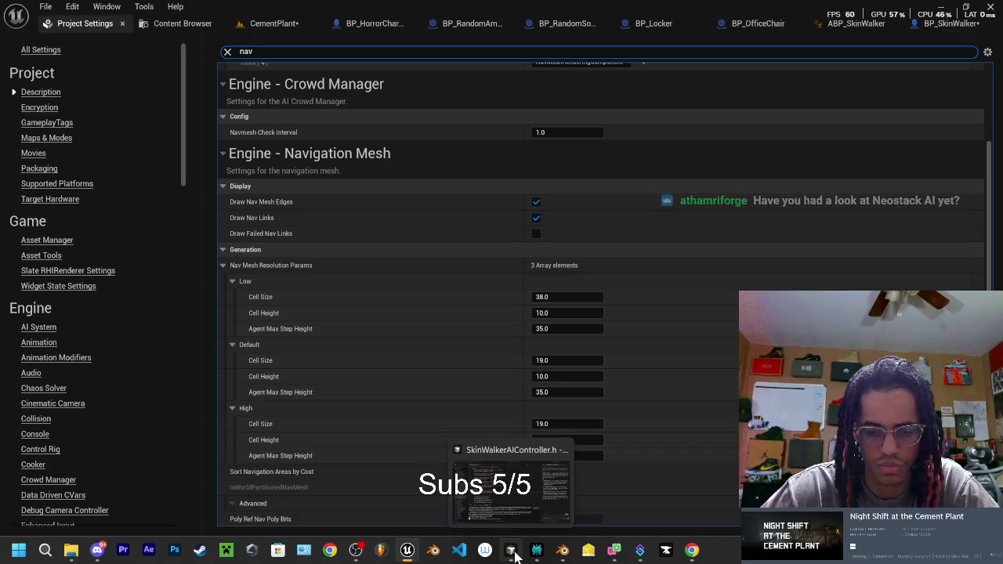
pyautogui.click(515, 556)
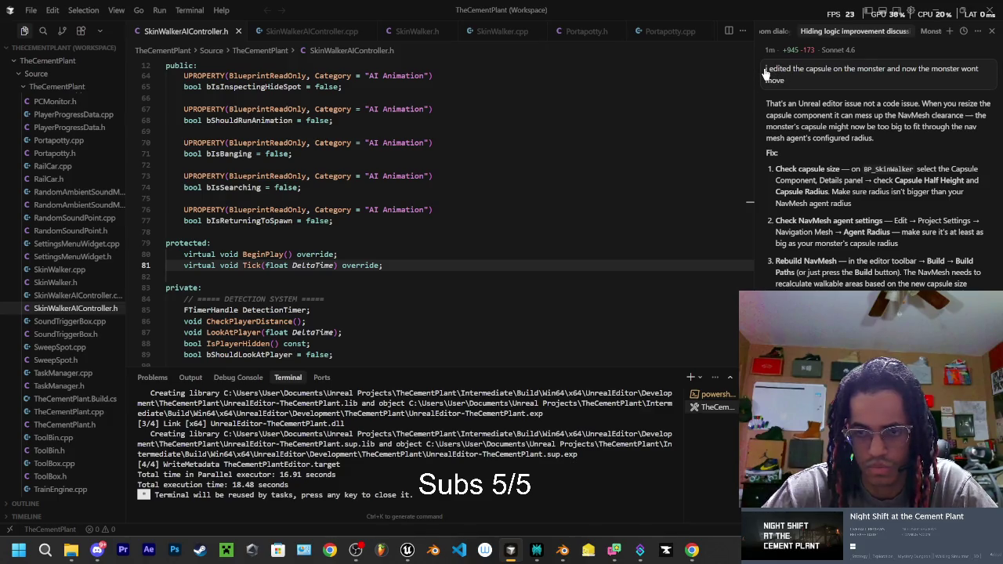
# Reopen the sent capsule question in the VS Code chat and select its text.
pyautogui.click(793, 83)
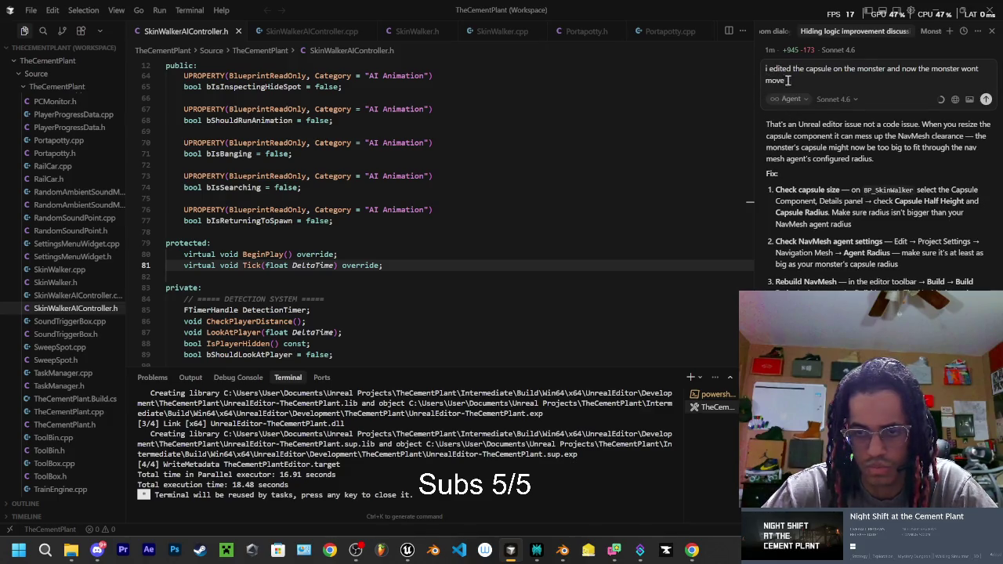
pyautogui.moveTo(789, 81); pyautogui.dragTo(763, 69)
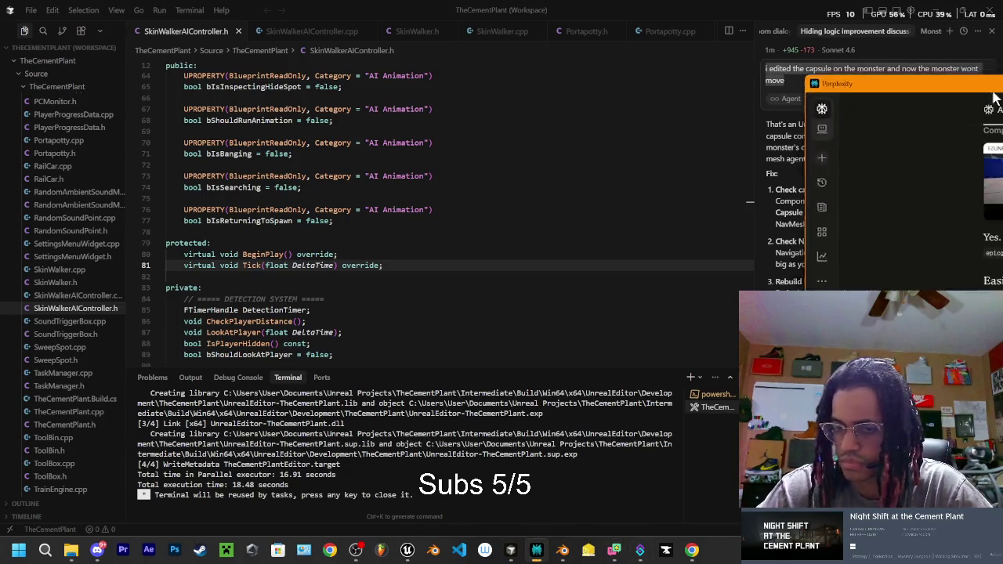
pyautogui.hotkey('alt', 'Tab')
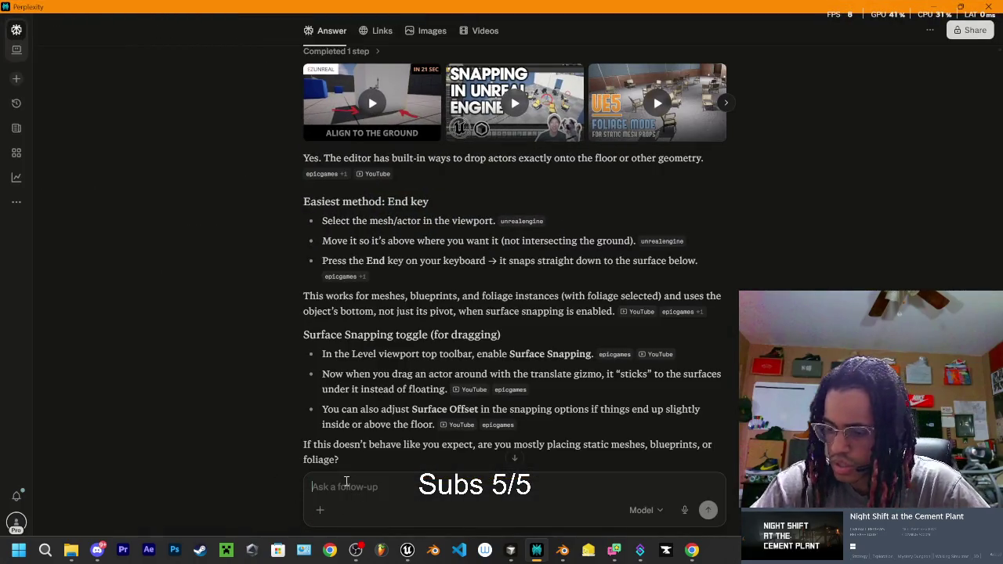
# Ask Perplexity 'I edited the capsule on the monster so now the monster wont move', stopping after the answer.
pyautogui.write('I edited the capsule on the monster so now the monster wont move')
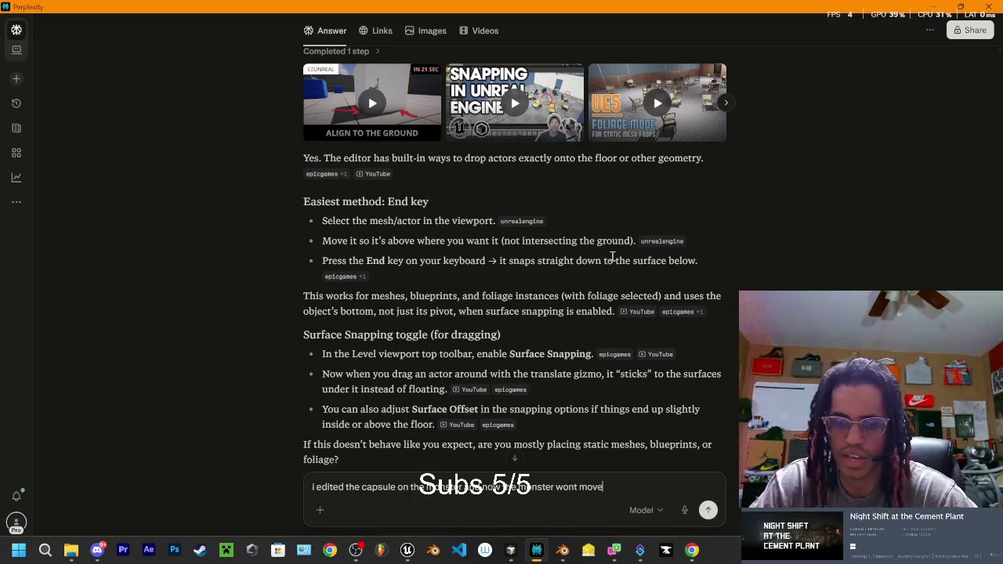
pyautogui.click(709, 511)
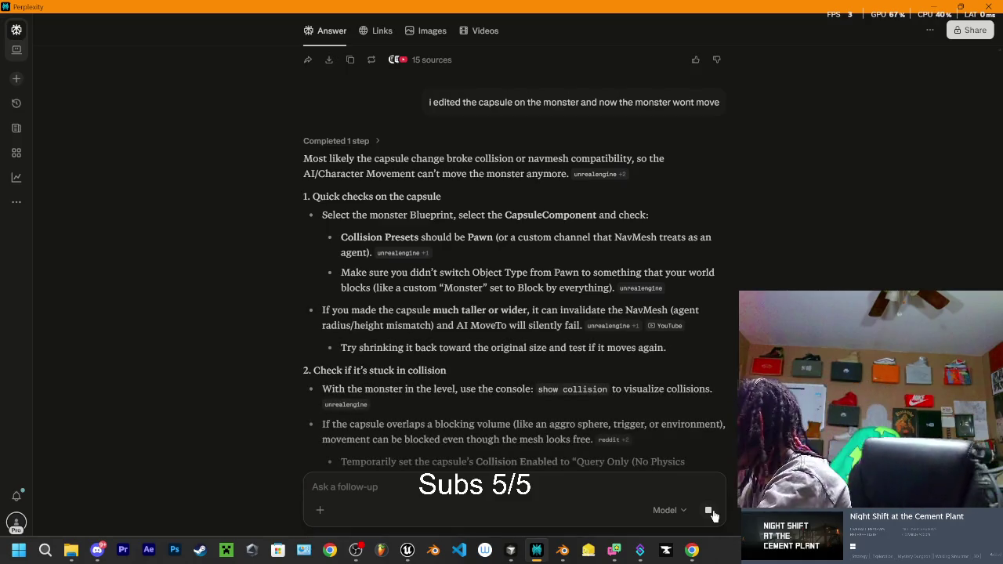
pyautogui.click(708, 510)
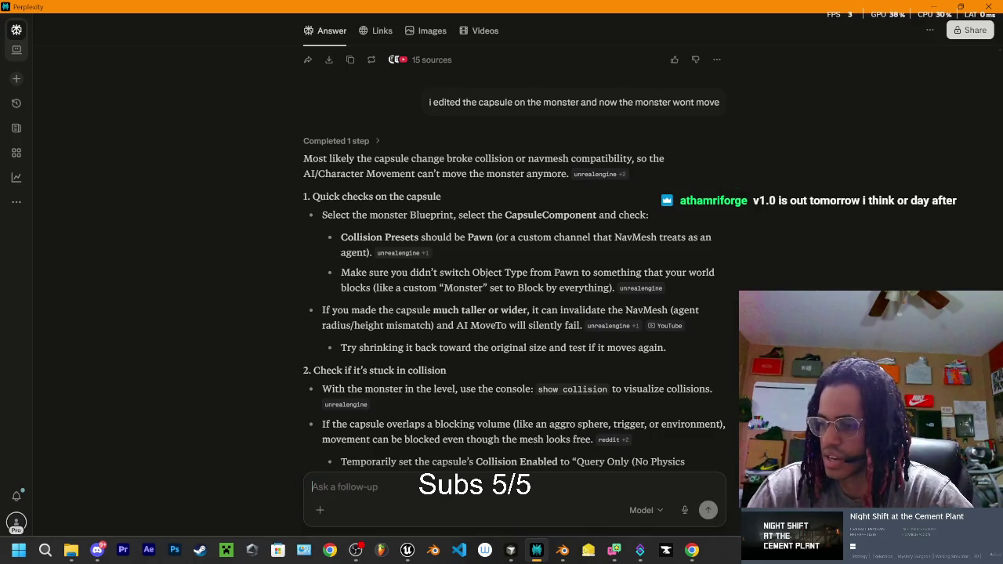
pyautogui.hotkey('alt', 'Tab')
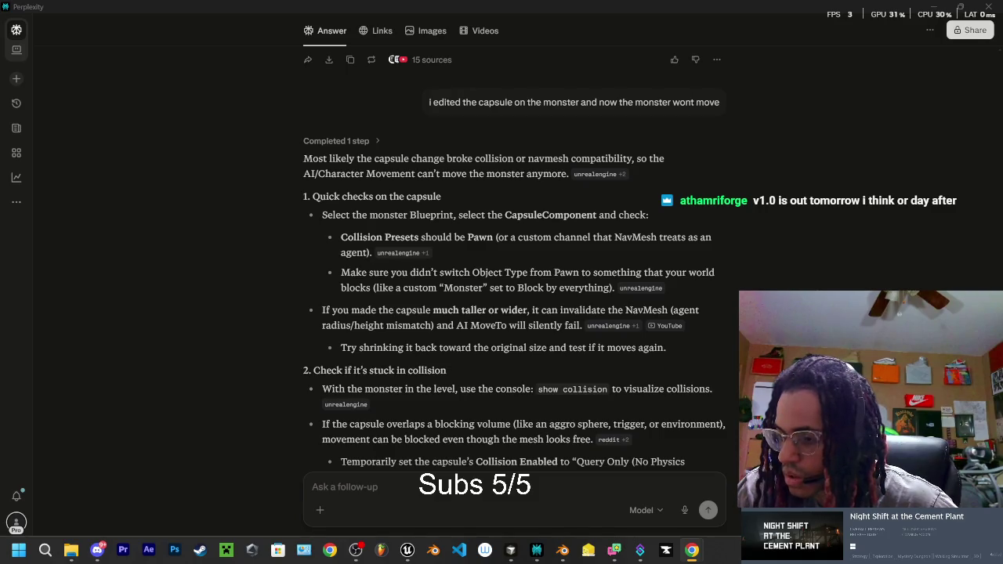
pyautogui.hotkey('alt', 'Tab')
# Maximize Chrome on the NeoStack AI page, try Buy Direct, and dismiss the sign-in prompt.
pyautogui.moveTo(416, 107)
pyautogui.mouseDown()
pyautogui.moveTo(453, 70)
pyautogui.moveTo(478, 68)
pyautogui.mouseUp()
pyautogui.click(723, 57)
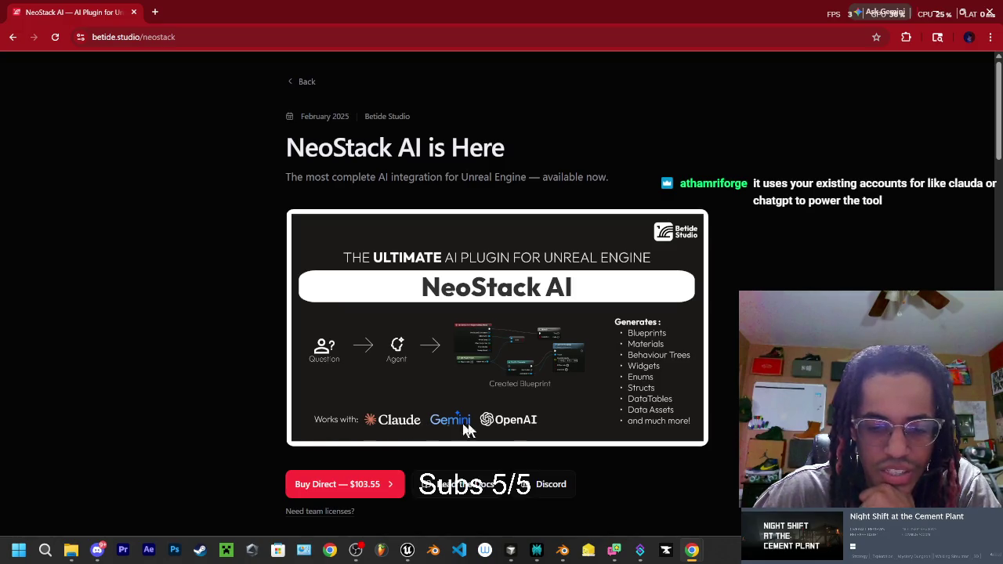
pyautogui.scroll(-1, 576, 411)
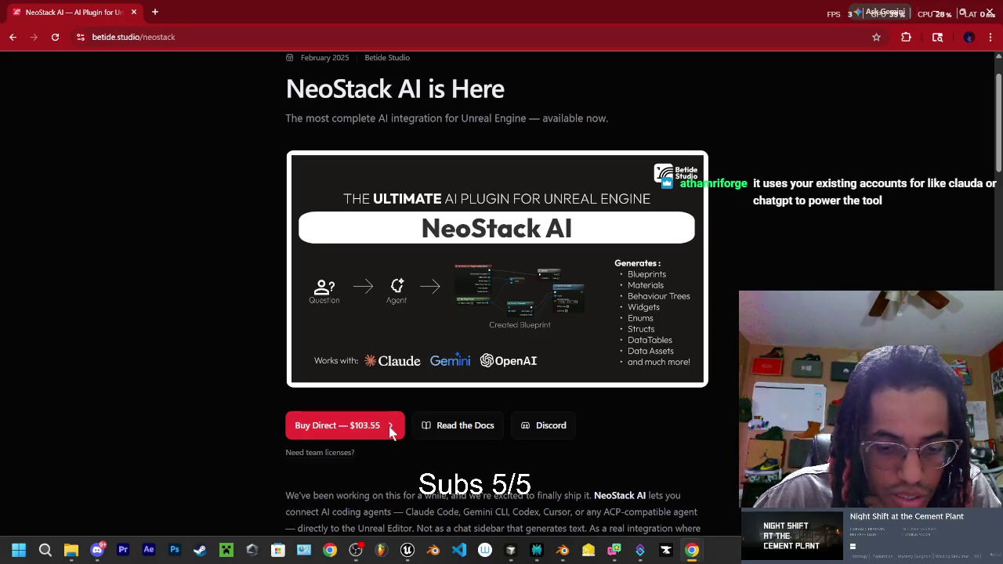
pyautogui.click(390, 433)
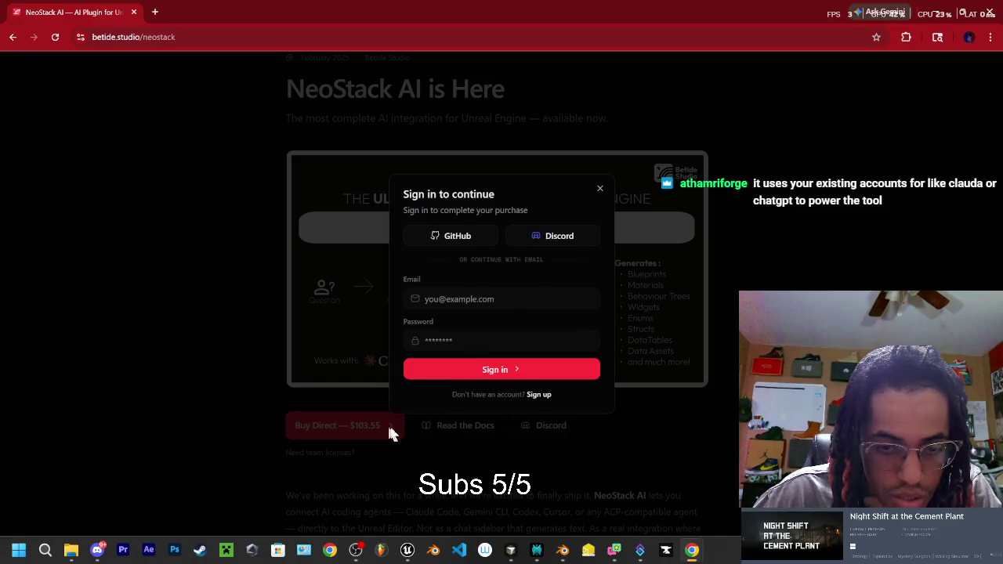
pyautogui.click(599, 190)
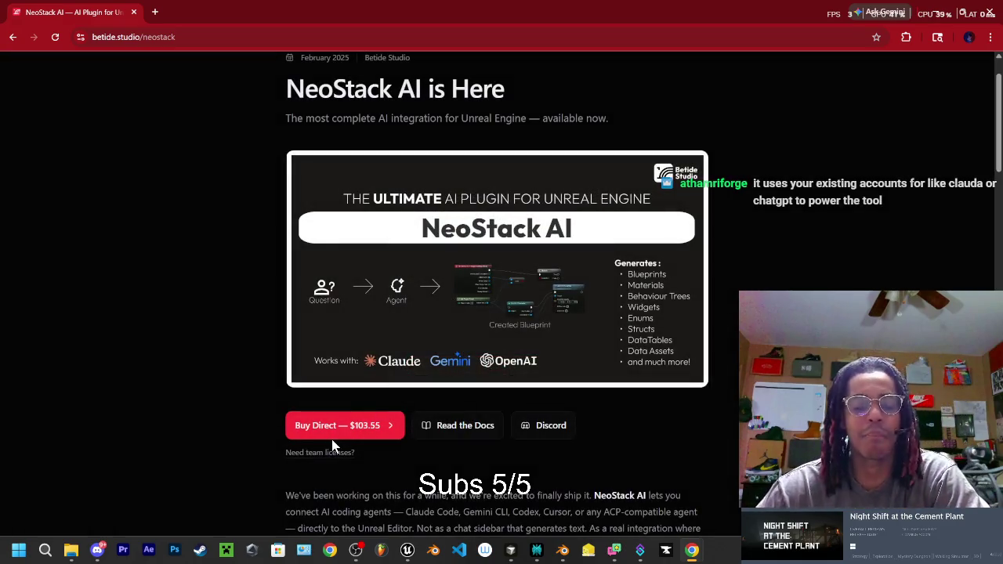
pyautogui.scroll(-2, 477, 329)
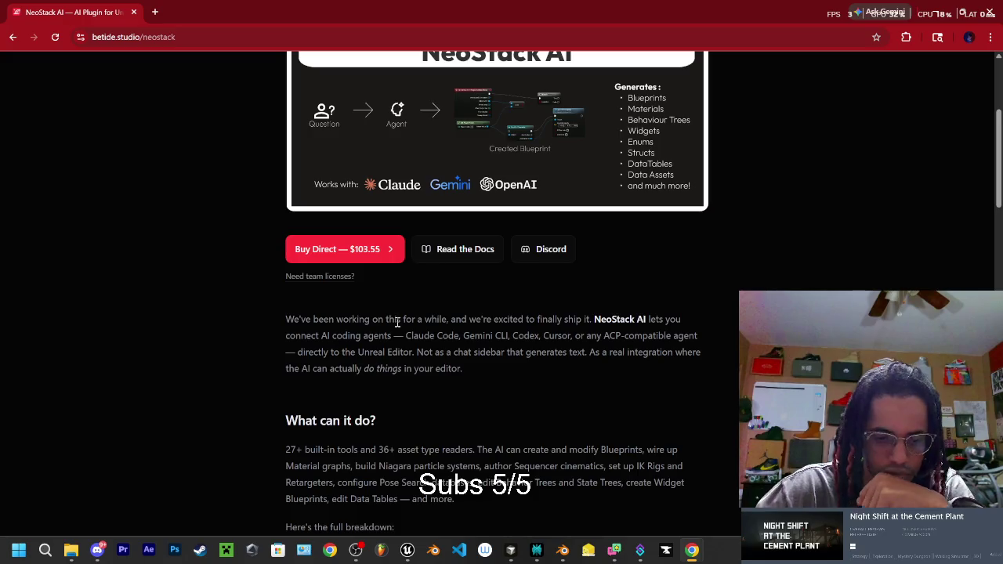
pyautogui.scroll(-3, 397, 322)
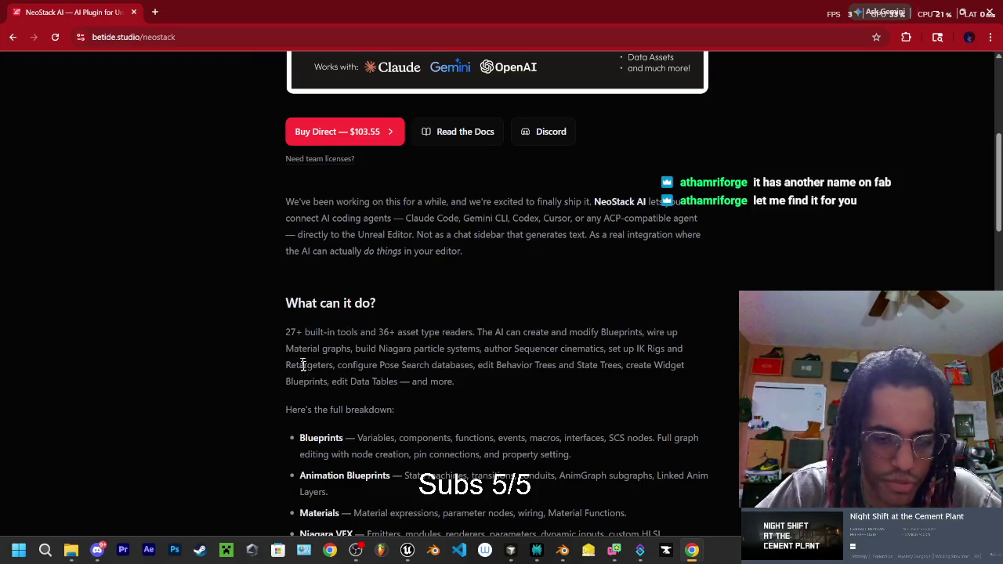
pyautogui.scroll(-3, 365, 359)
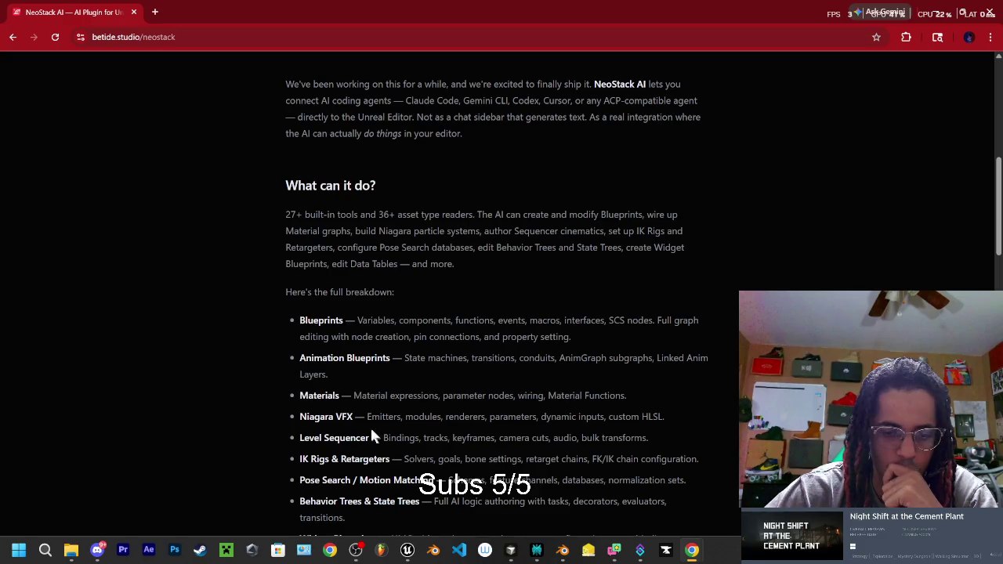
pyautogui.scroll(-2, 390, 454)
pyautogui.scroll(-2, 387, 384)
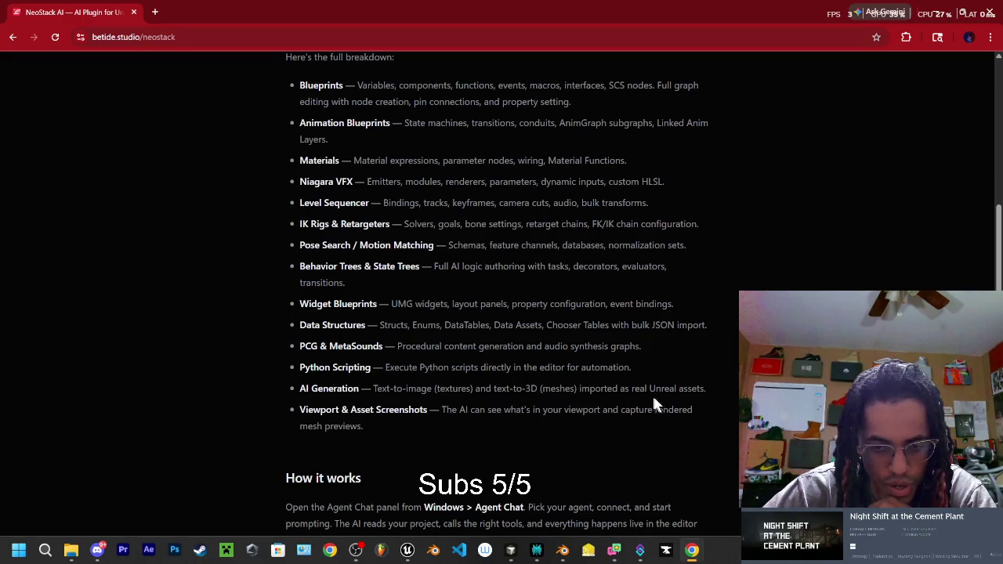
pyautogui.moveTo(307, 391)
pyautogui.mouseDown()
pyautogui.moveTo(611, 390)
pyautogui.moveTo(728, 376)
pyautogui.mouseUp()
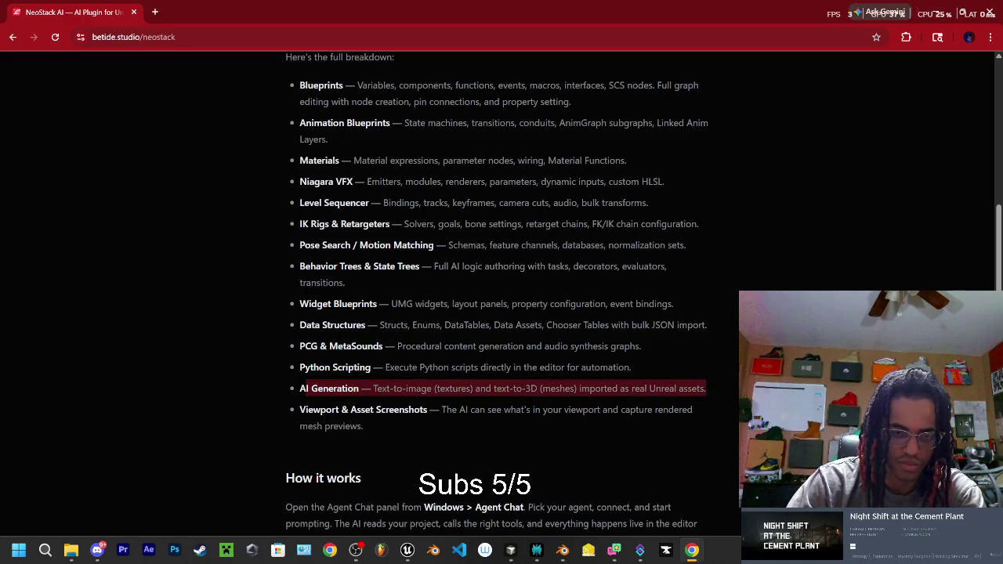
pyautogui.scroll(-3, 600, 423)
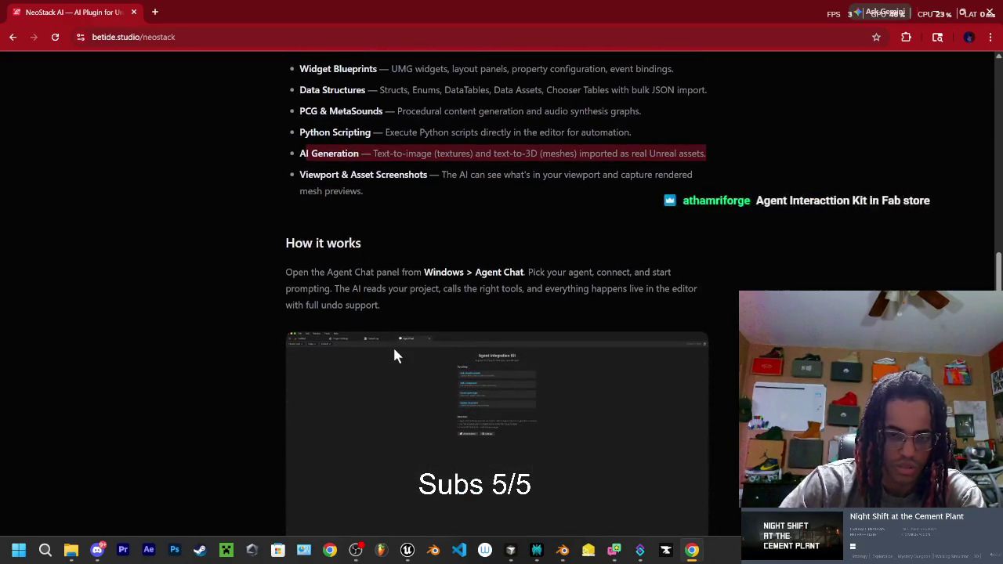
pyautogui.scroll(-2, 397, 333)
pyautogui.scroll(-3, 381, 374)
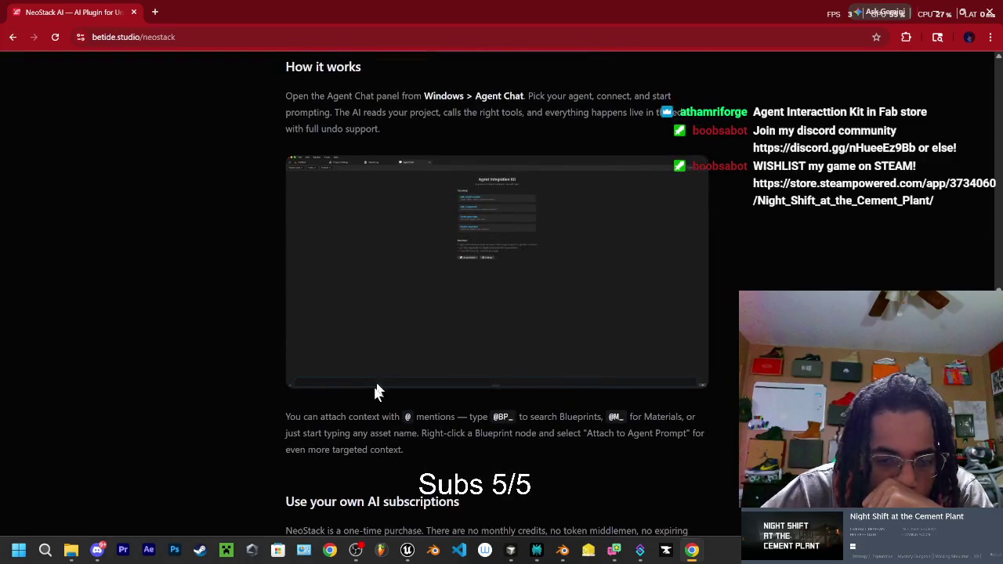
pyautogui.scroll(-3, 373, 375)
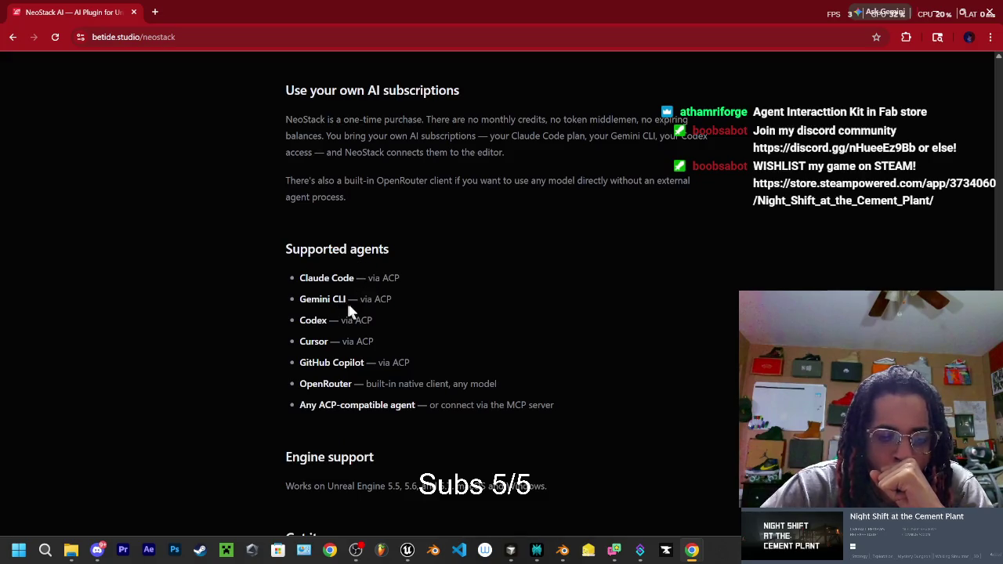
pyautogui.scroll(-2, 349, 404)
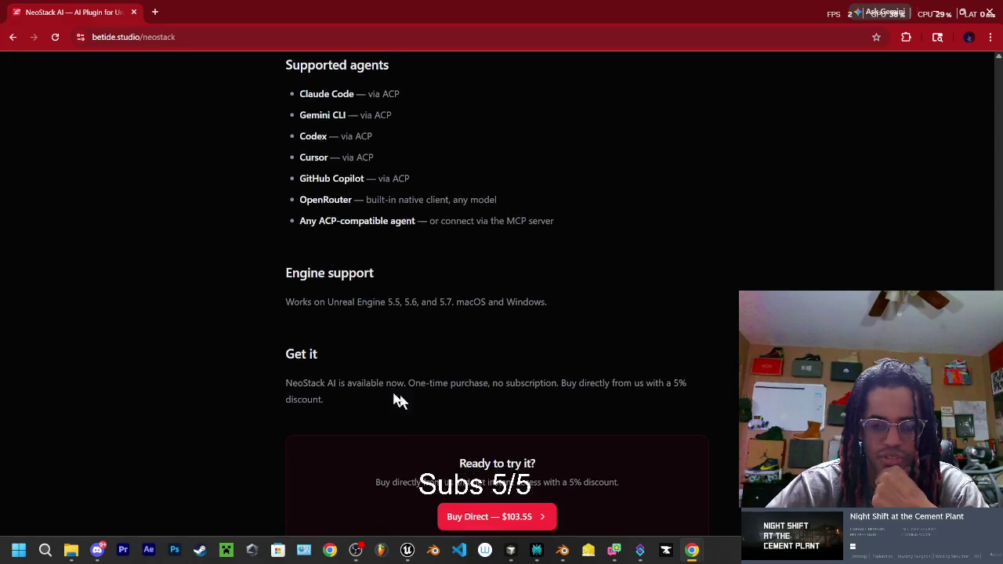
pyautogui.scroll(-2, 369, 361)
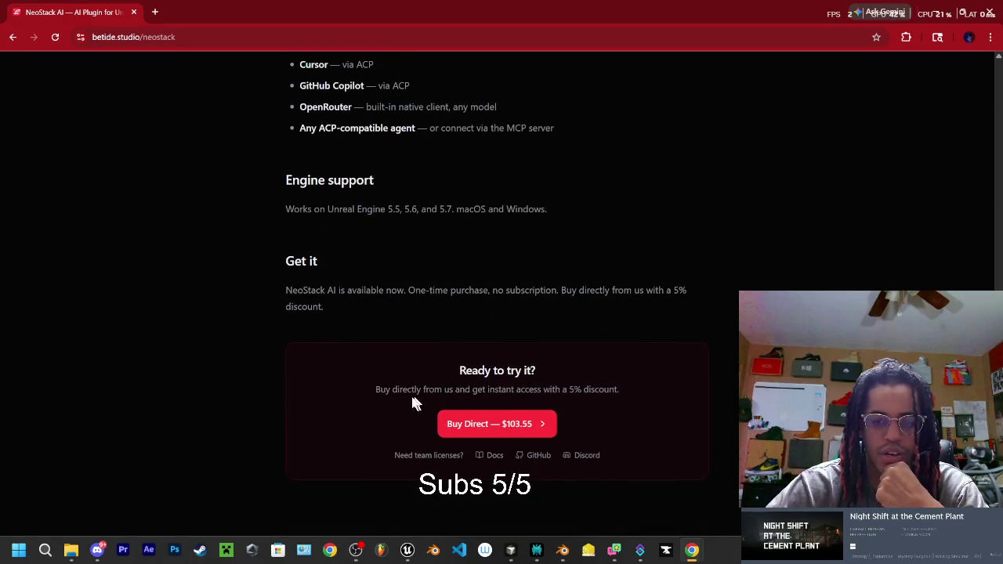
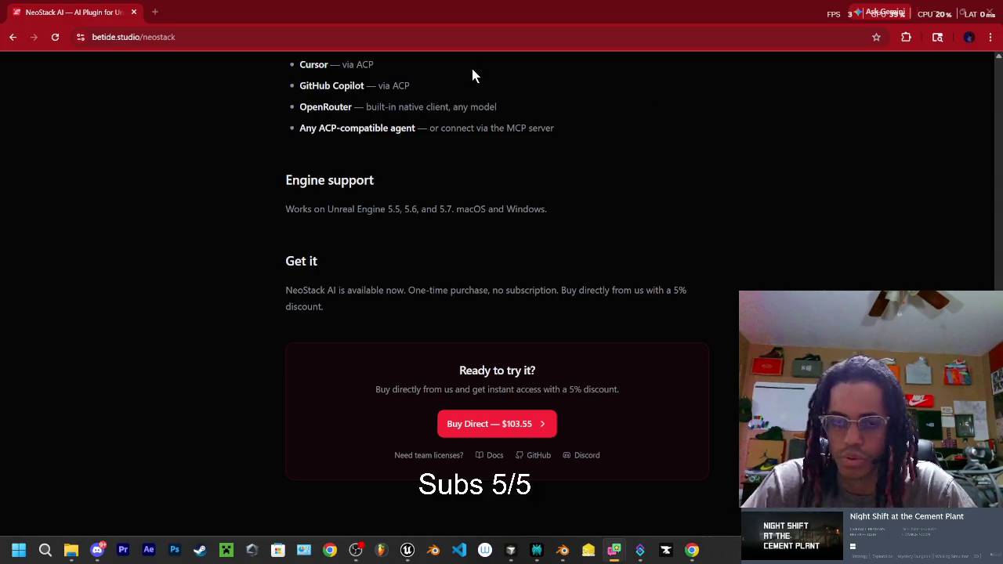
# Open a new Chrome tab and load fab.com/limited-time-free.
pyautogui.click(154, 12)
pyautogui.click(166, 37)
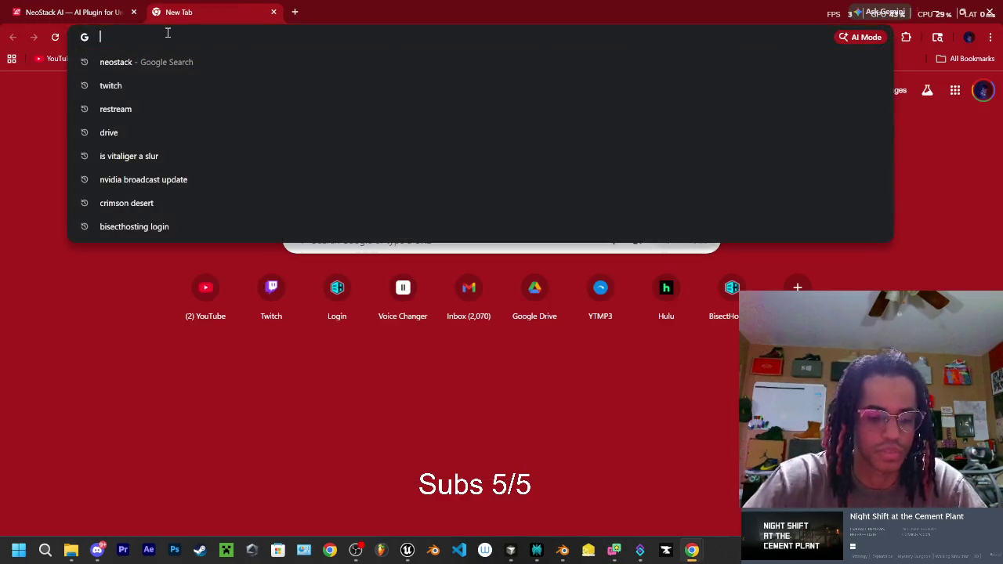
pyautogui.write('fab.com/limited-time-free')
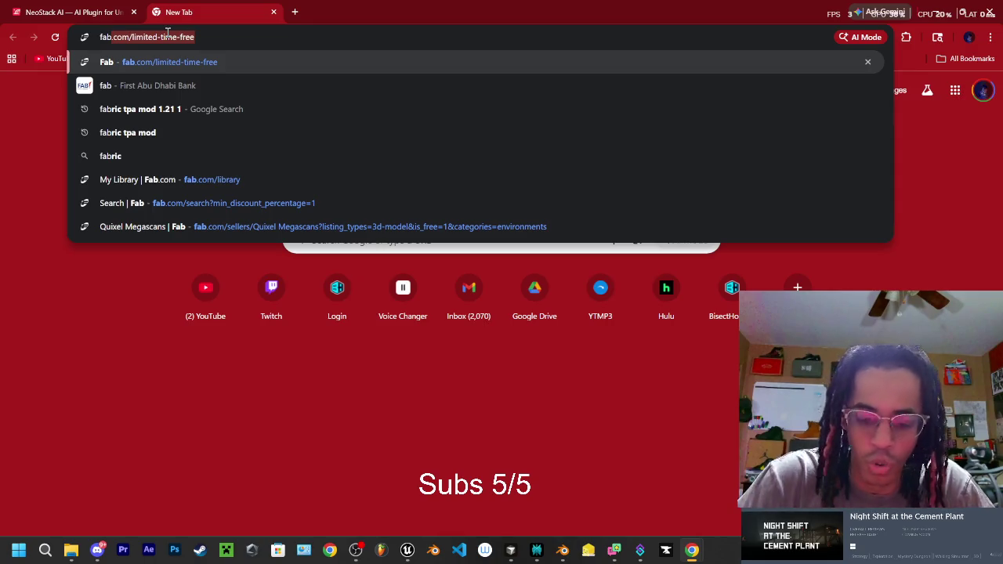
pyautogui.press('Return')
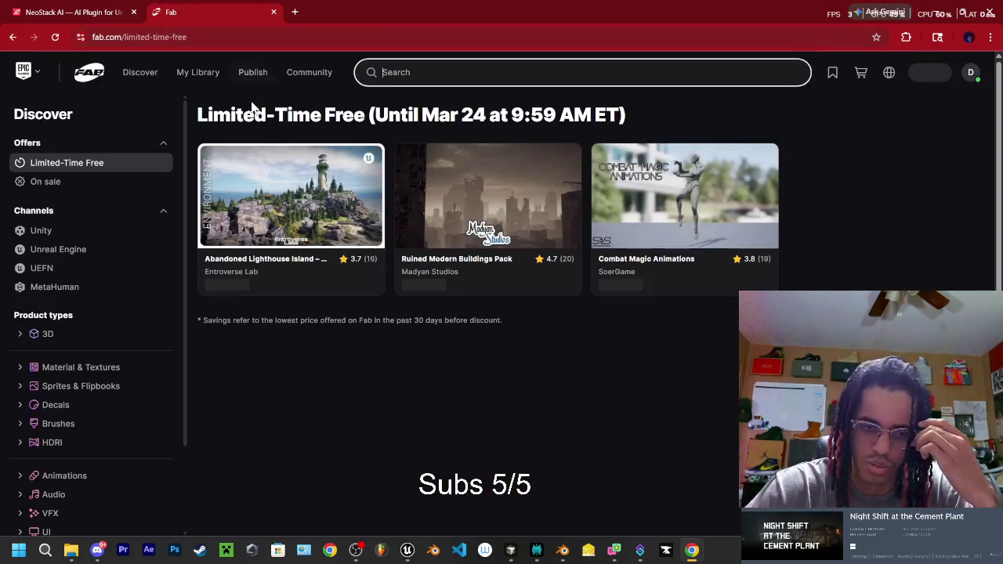
# Add the free Abandoned Lighthouse Island listing to the Fab cart.
pyautogui.click(309, 72)
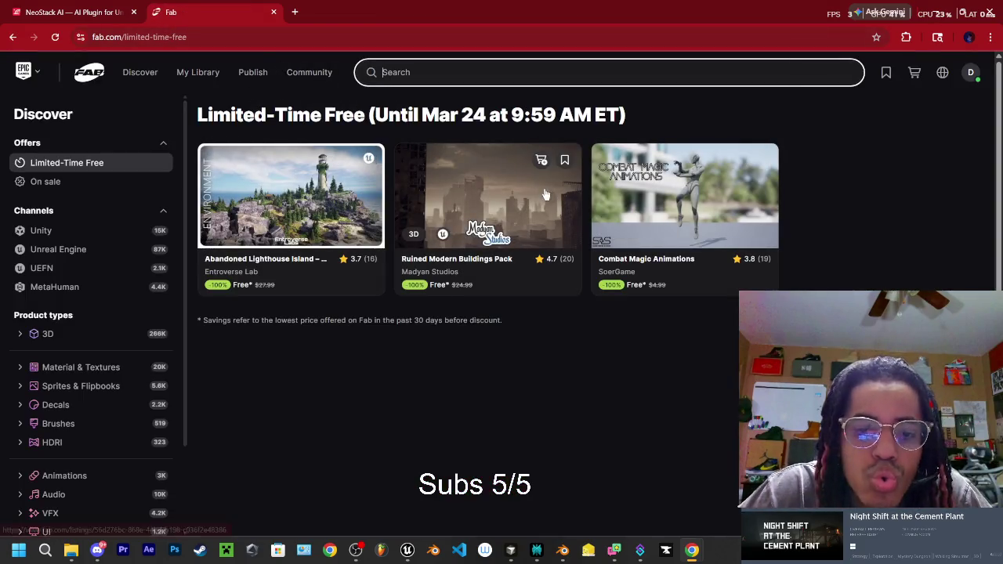
pyautogui.click(378, 212)
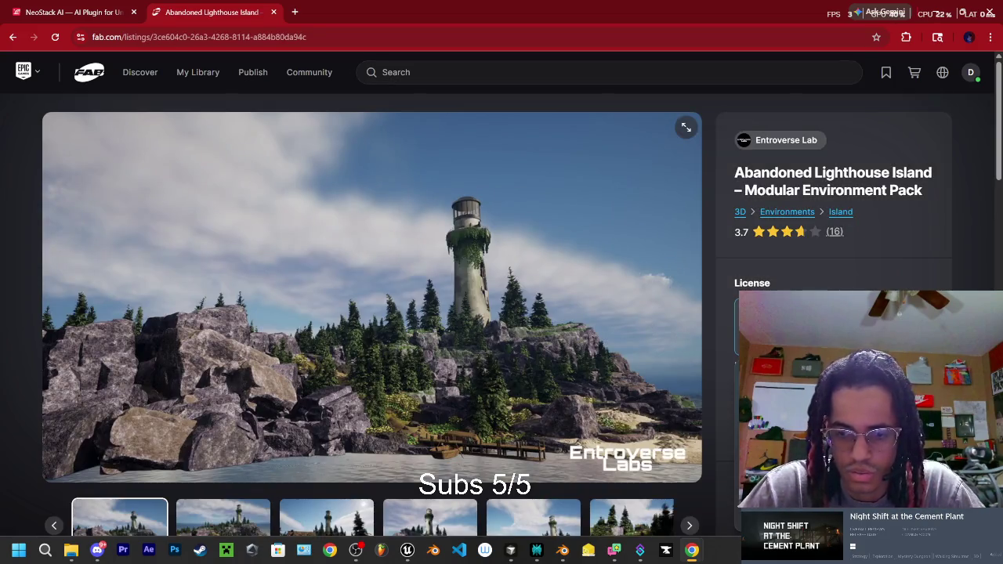
pyautogui.scroll(-2, 372, 298)
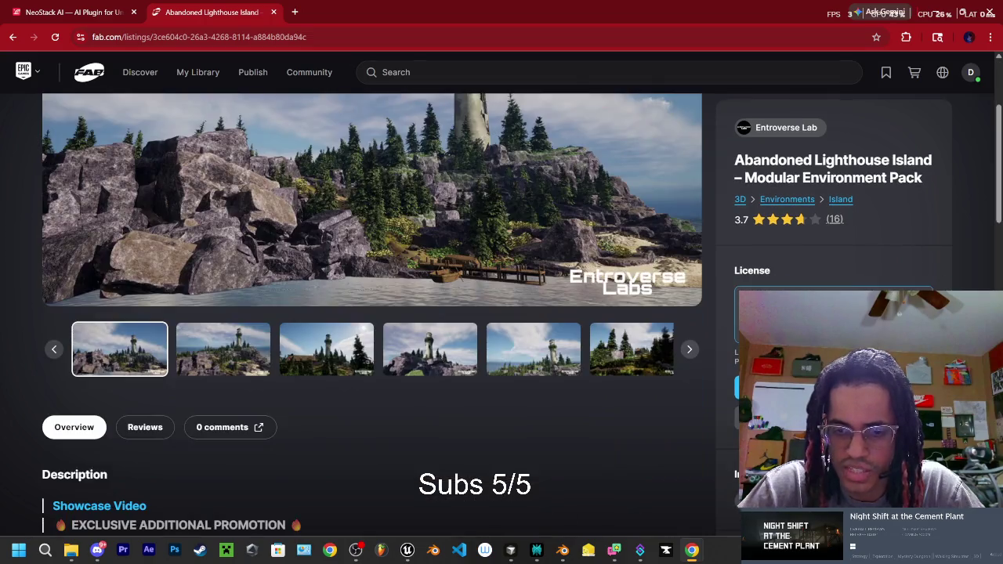
pyautogui.click(830, 388)
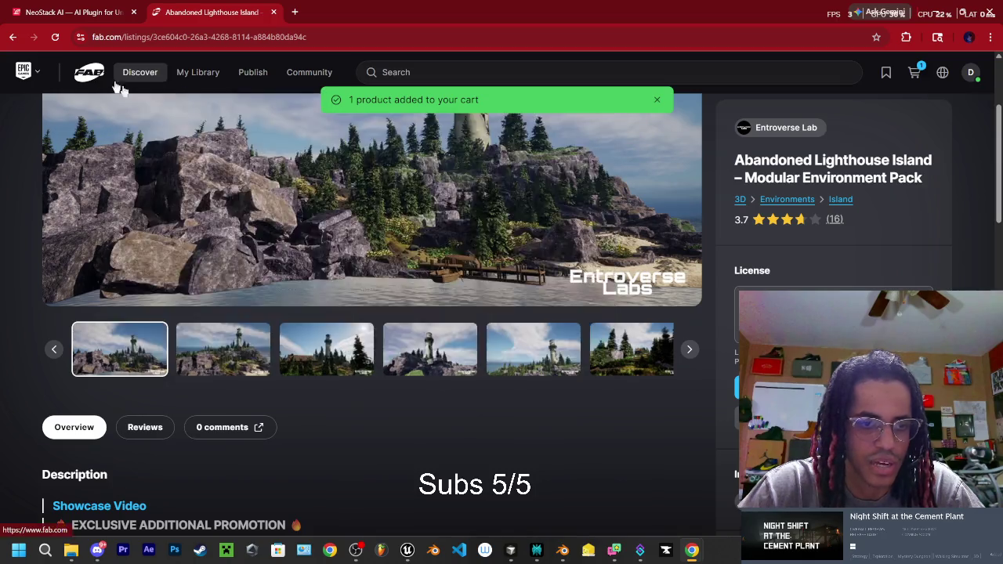
# Add the Ruined Modern Buildings Pack to the cart and return to the Discover home page.
pyautogui.click(139, 73)
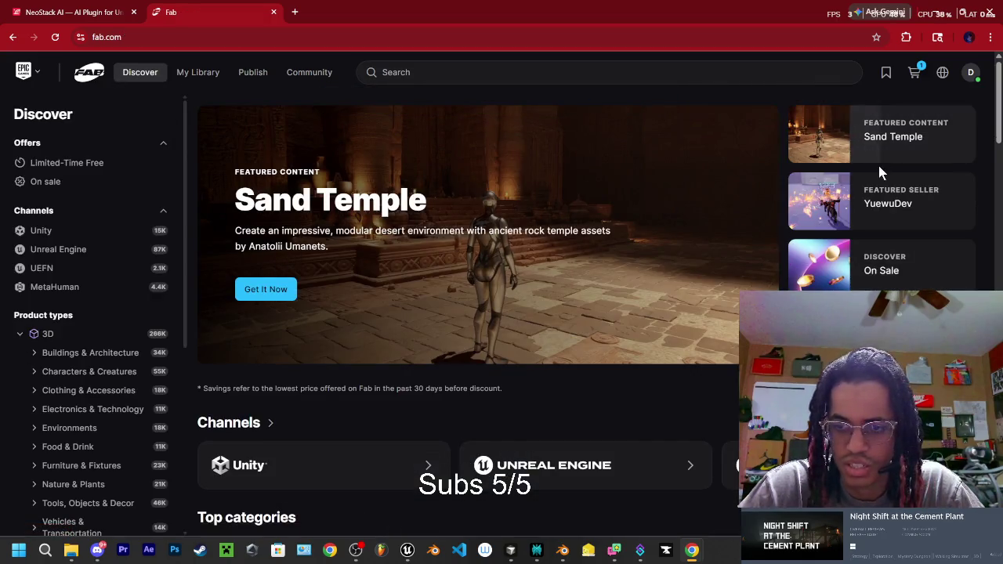
pyautogui.click(67, 162)
pyautogui.click(504, 222)
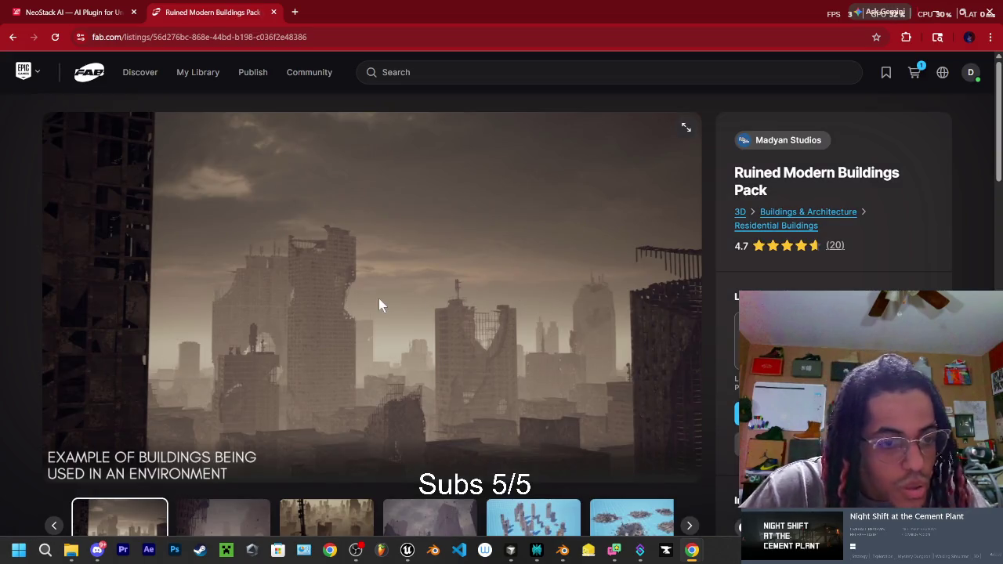
pyautogui.scroll(-2, 376, 329)
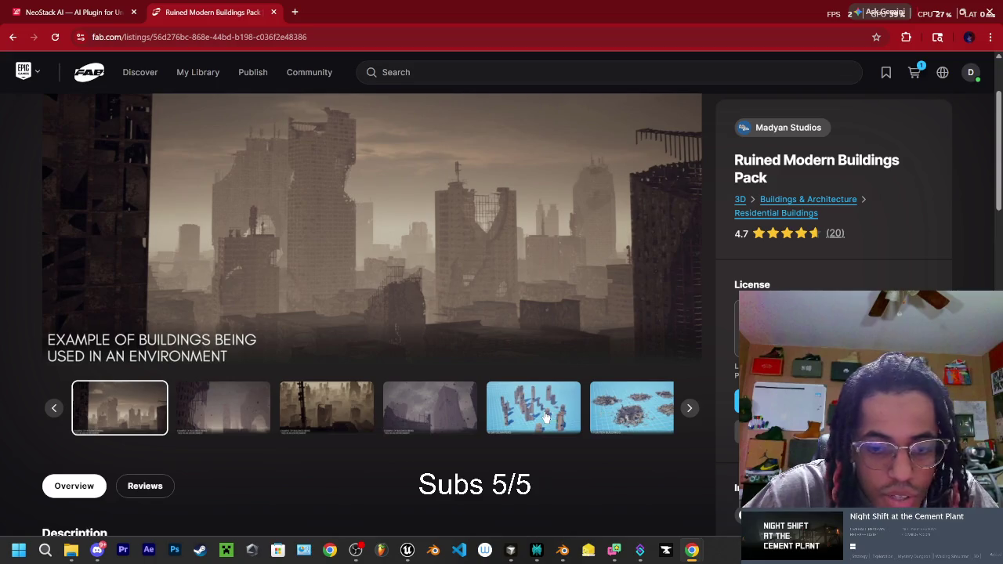
pyautogui.click(548, 416)
pyautogui.scroll(1, 424, 211)
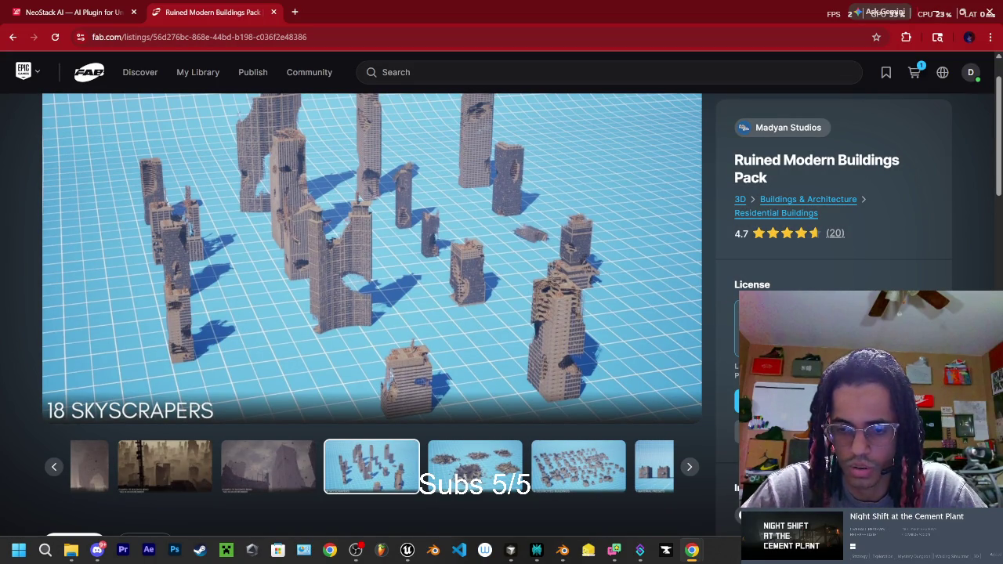
pyautogui.click(744, 401)
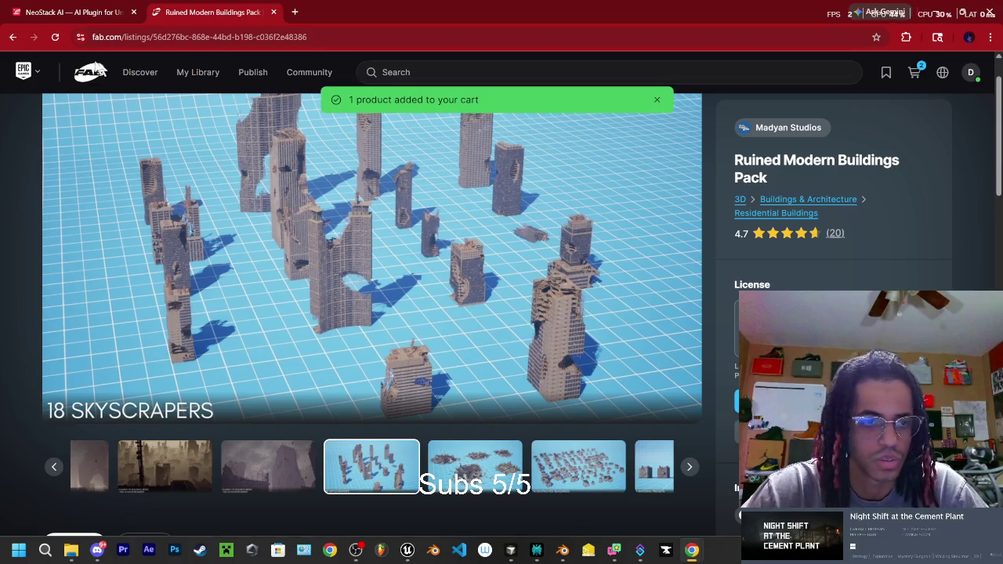
pyautogui.click(90, 72)
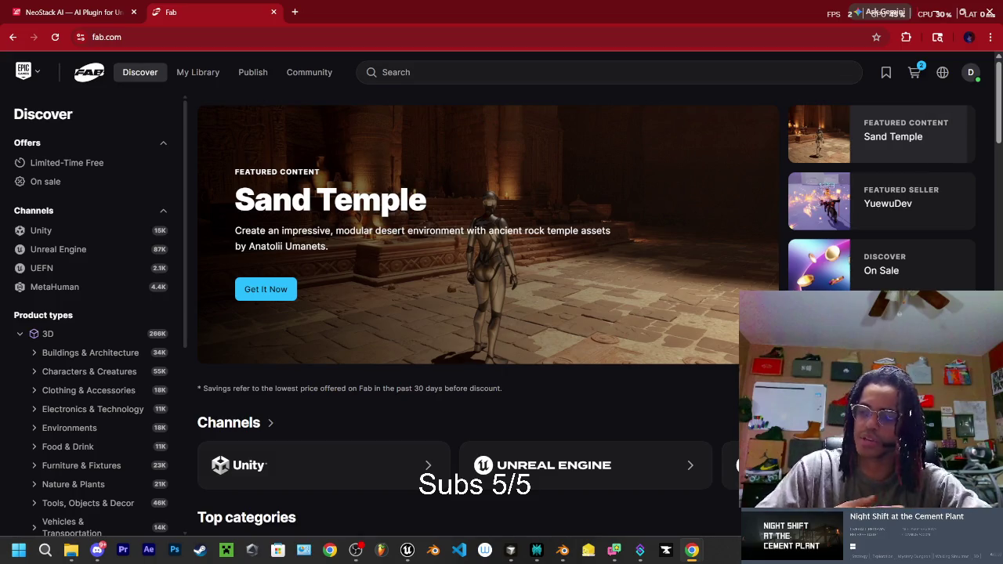
# Add Combat Magic Animations to the cart and start checkout for all three free assets.
pyautogui.click(67, 162)
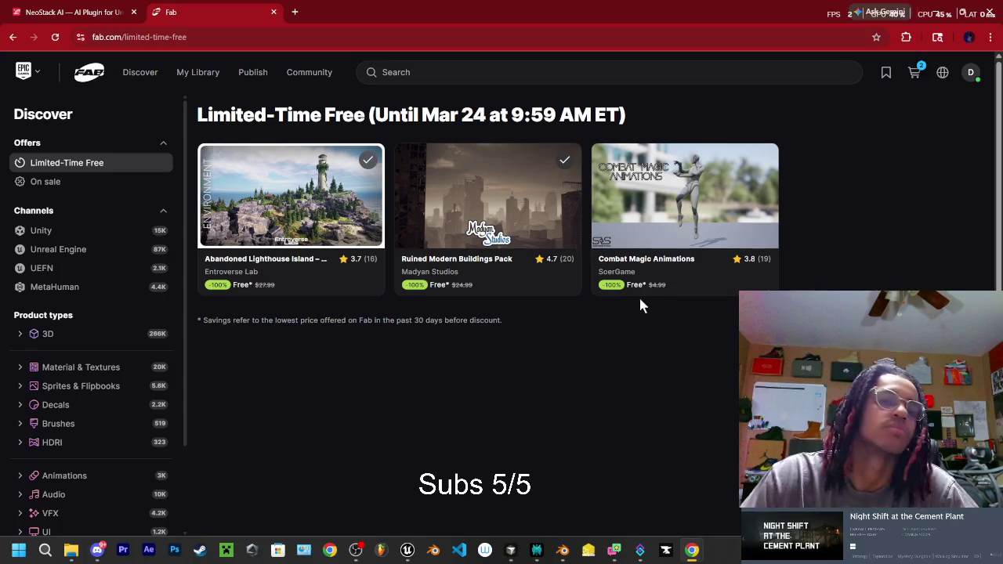
pyautogui.click(684, 260)
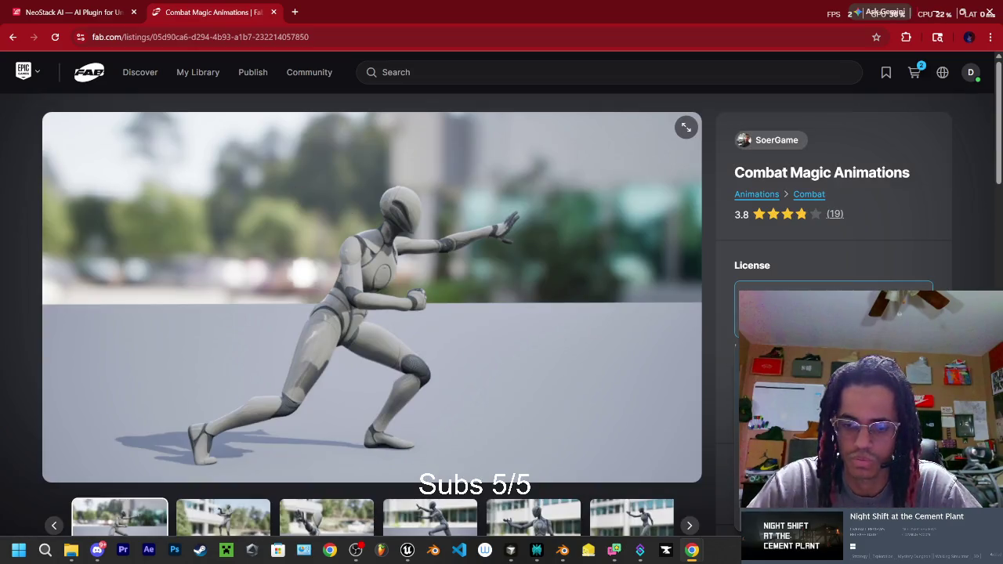
pyautogui.scroll(-3, 700, 404)
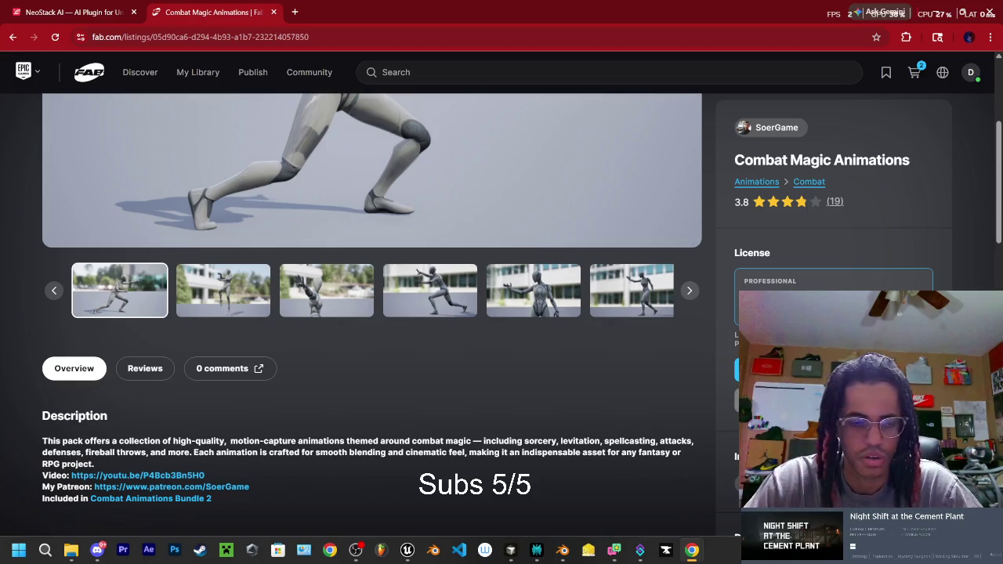
pyautogui.scroll(1, 696, 391)
pyautogui.scroll(3, 700, 383)
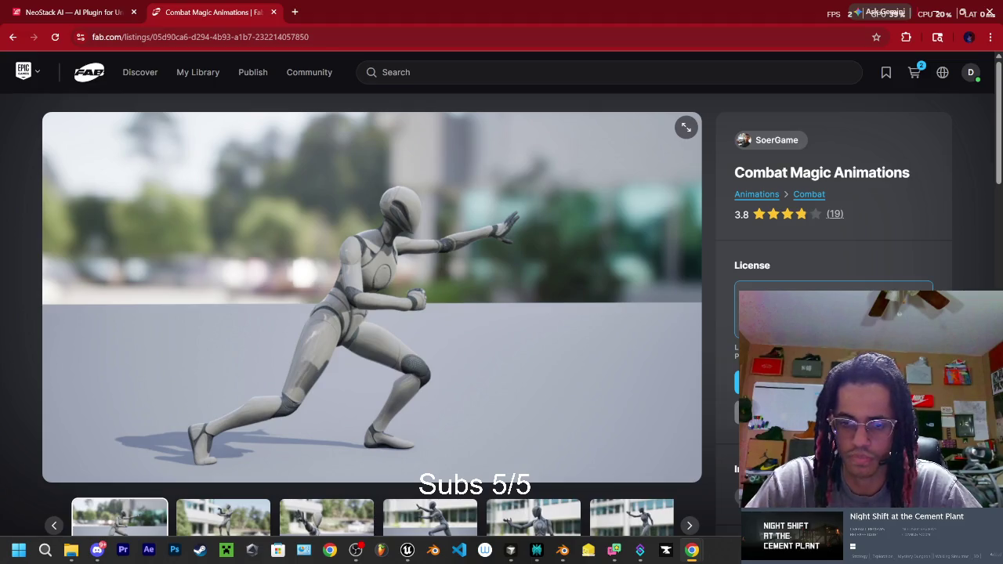
pyautogui.click(833, 382)
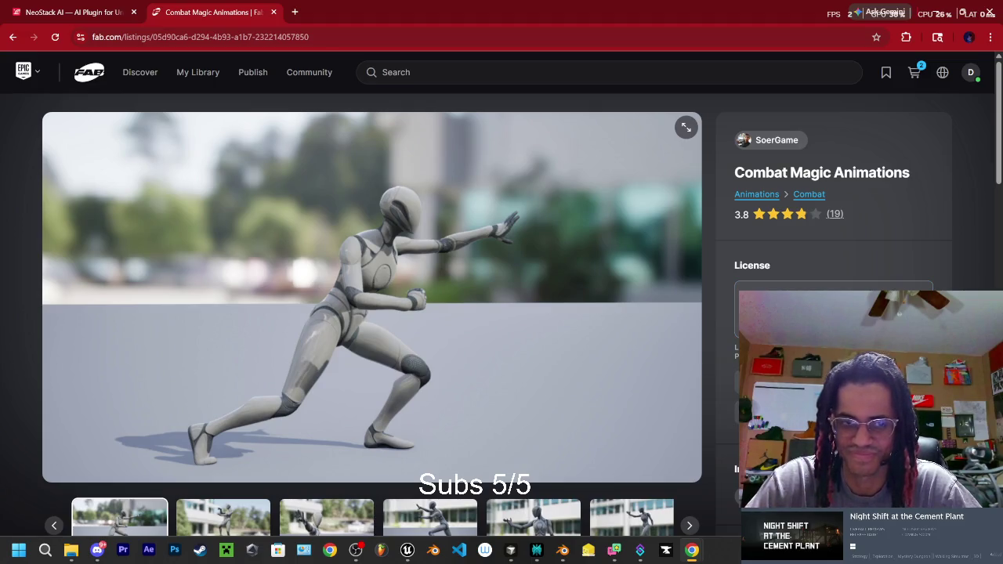
pyautogui.click(913, 72)
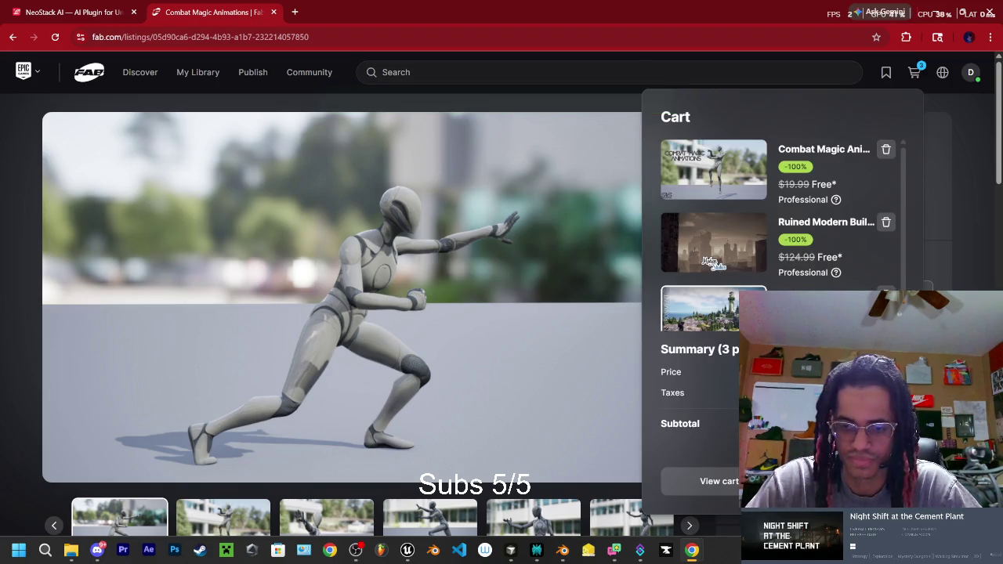
pyautogui.click(830, 481)
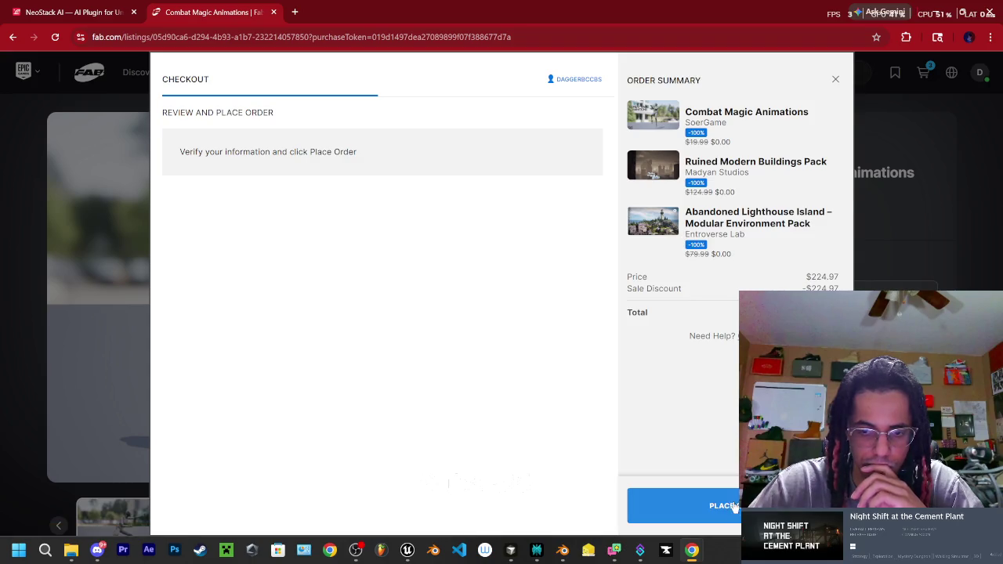
# Place the $0.00 order for the three free products.
pyautogui.click(737, 502)
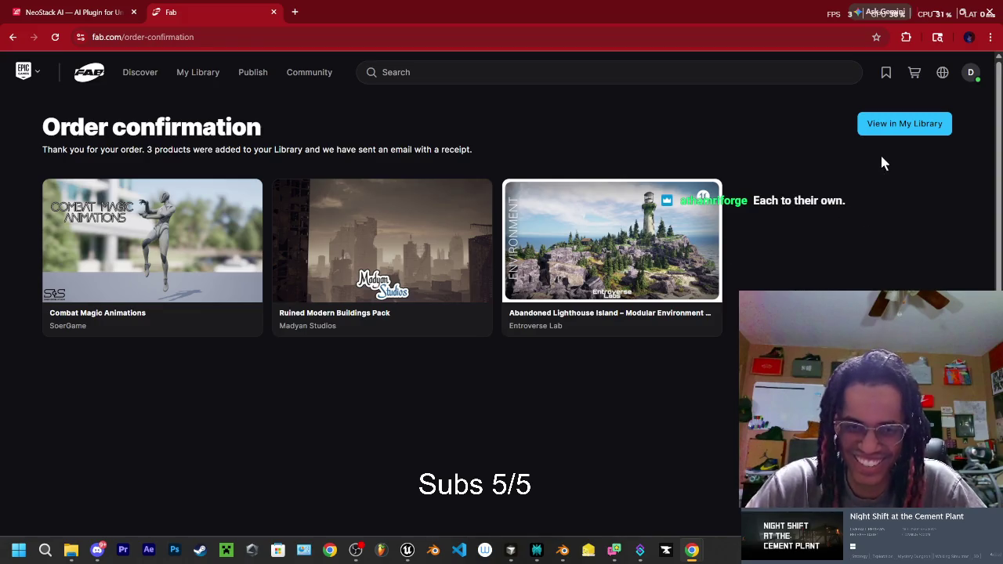
pyautogui.click(413, 72)
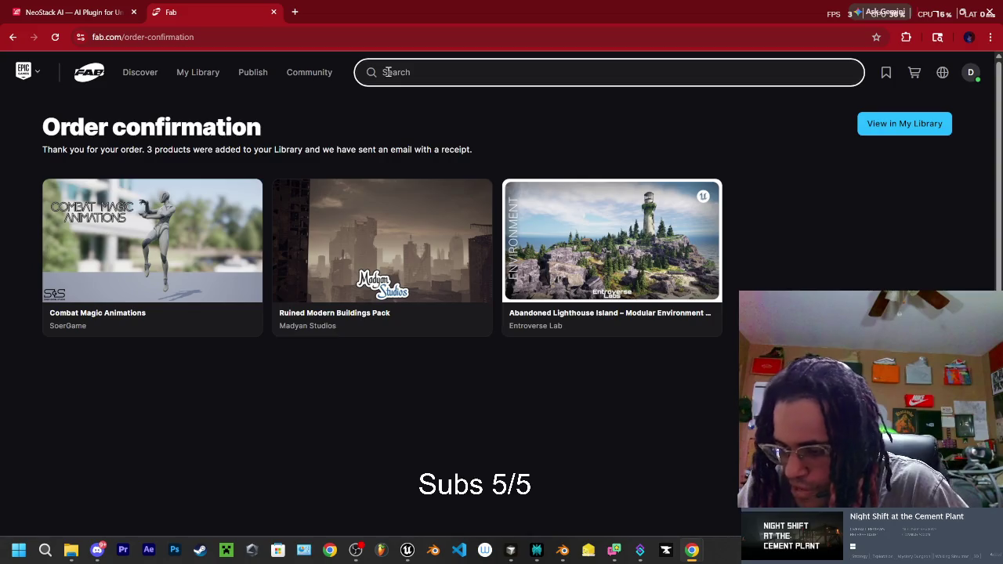
# Search Fab for 'agent interaction kit', browse the results, and open a new tab.
pyautogui.write('agent')
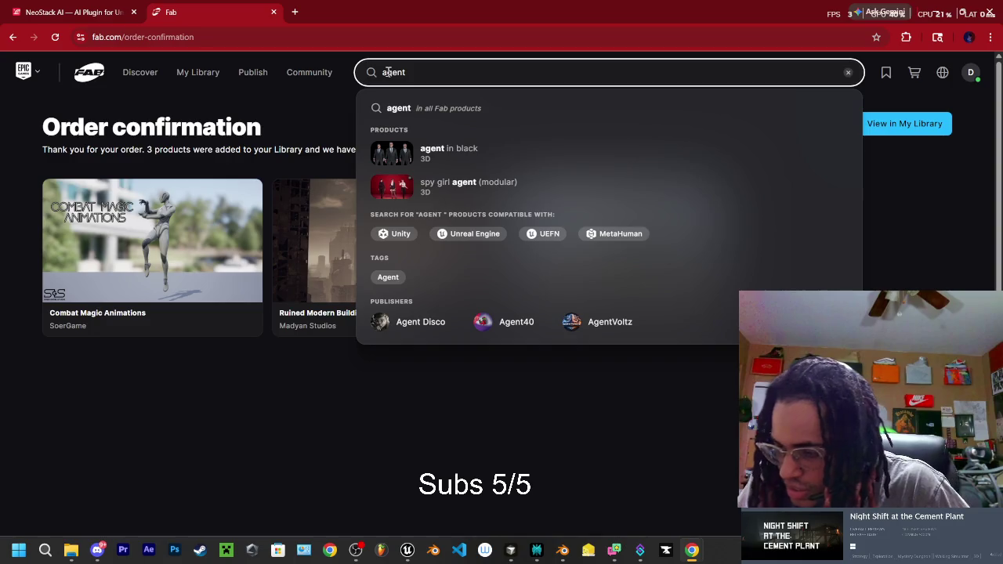
pyautogui.write(' i')
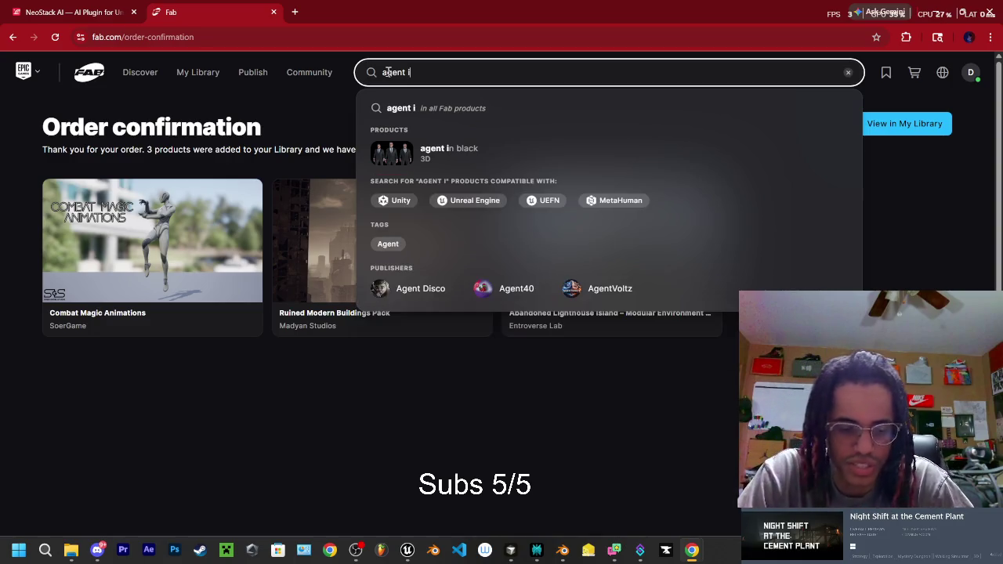
pyautogui.write('nteraction kit')
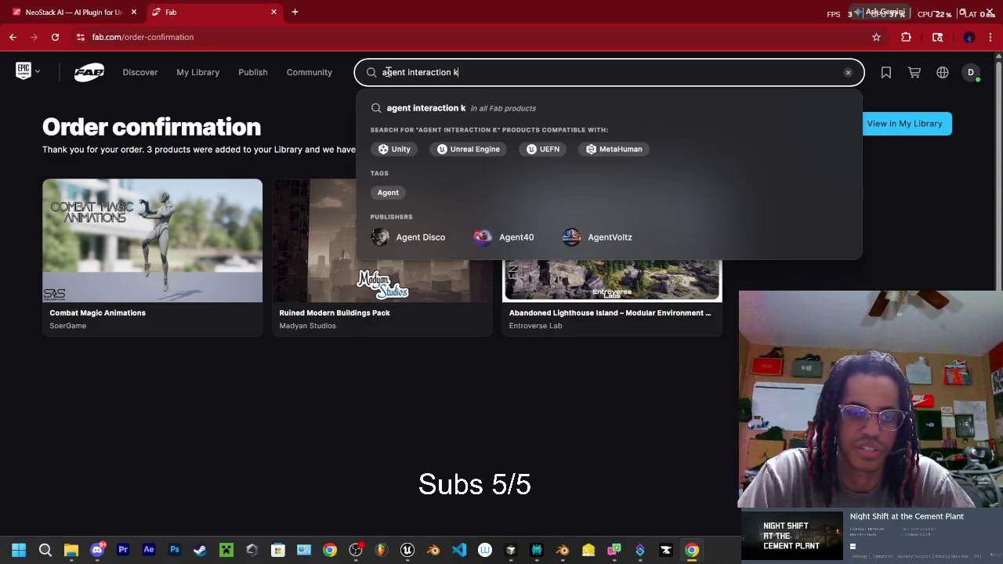
pyautogui.press('Return')
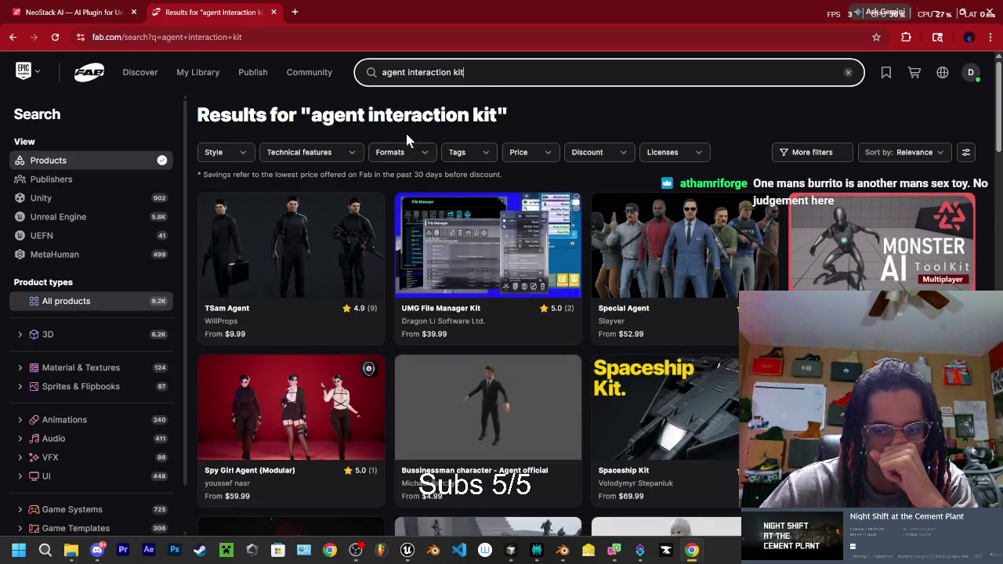
pyautogui.scroll(-4, 533, 250)
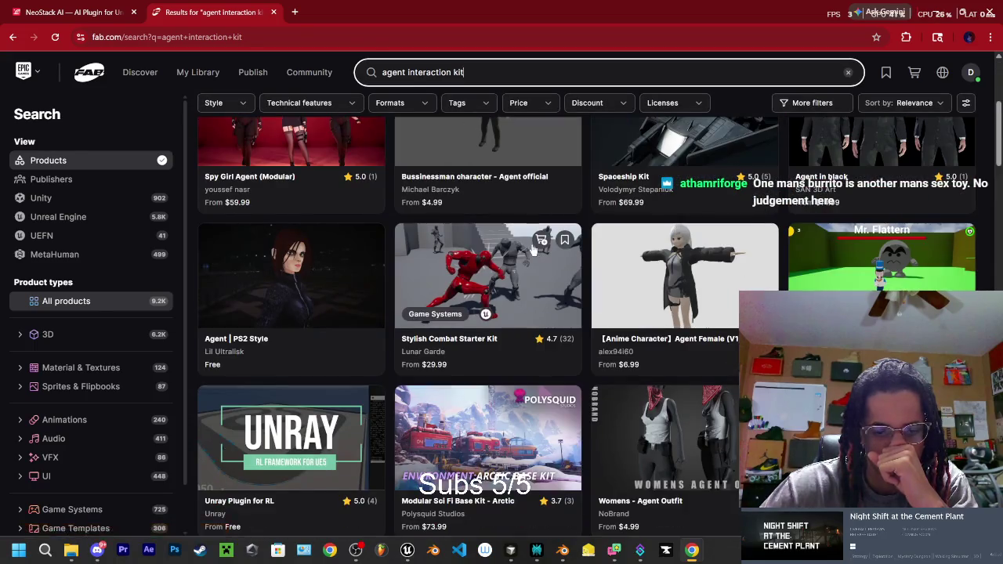
pyautogui.scroll(-2, 533, 250)
pyautogui.scroll(6, 529, 244)
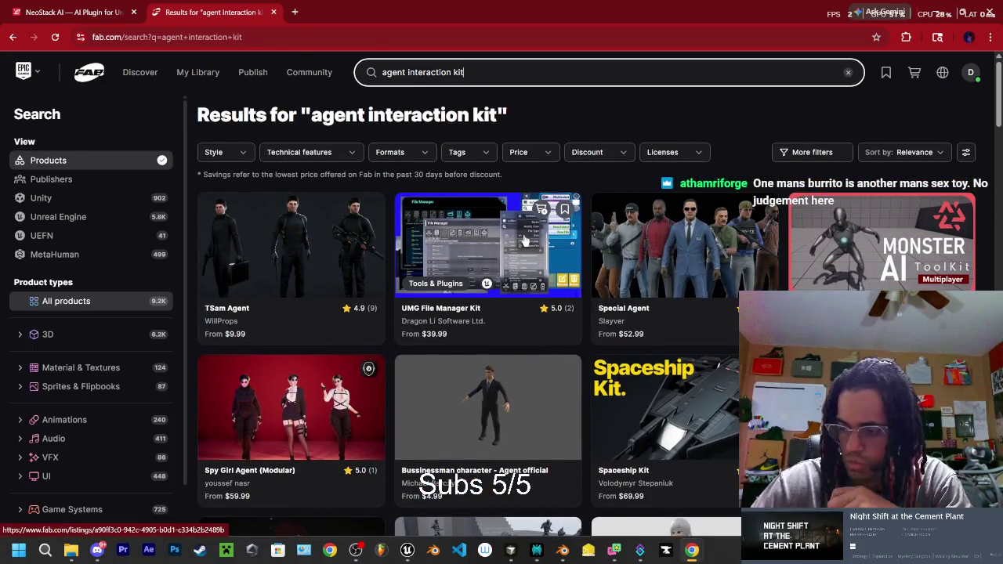
pyautogui.click(295, 12)
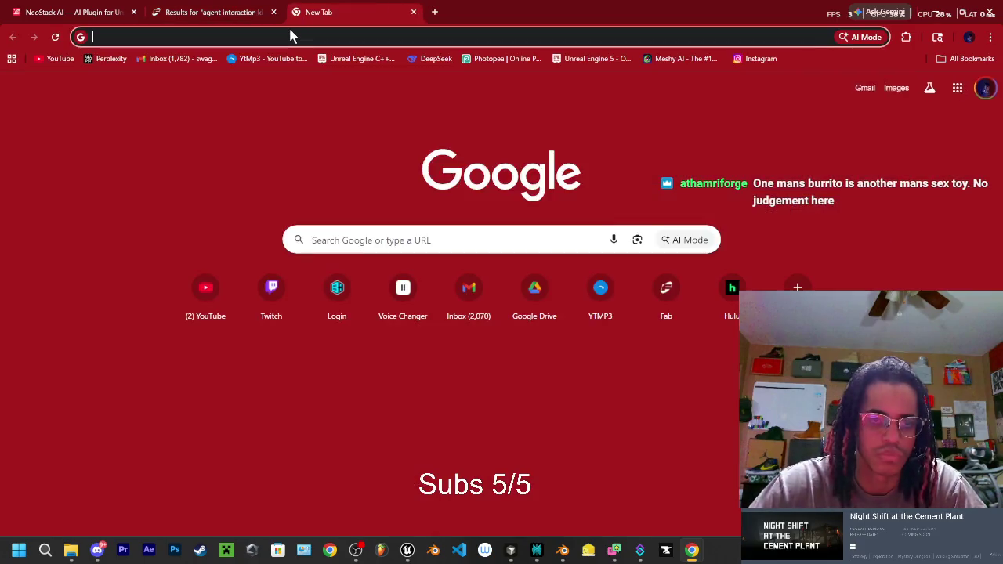
# Google 'agent interaction kit fab' and open the Agent Integration Kit (NeoStack AI) listing.
pyautogui.click(290, 36)
pyautogui.write('agent interaction kit fab')
pyautogui.press('Return')
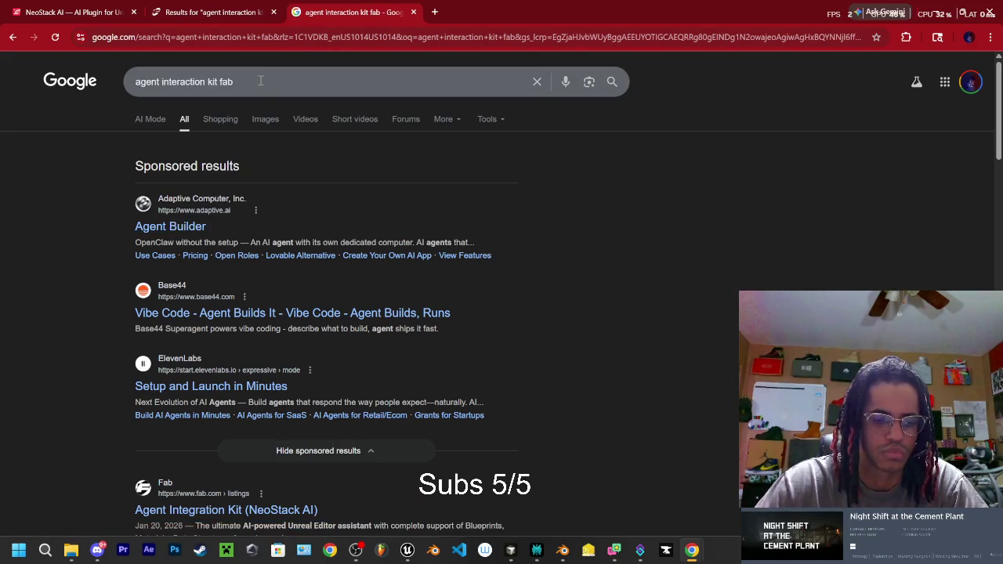
pyautogui.click(178, 510)
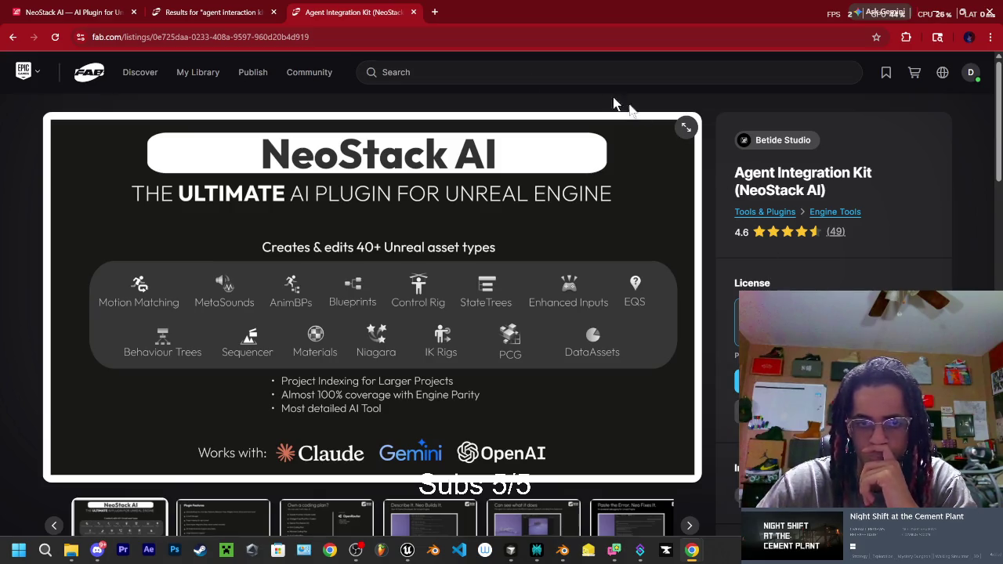
pyautogui.click(202, 12)
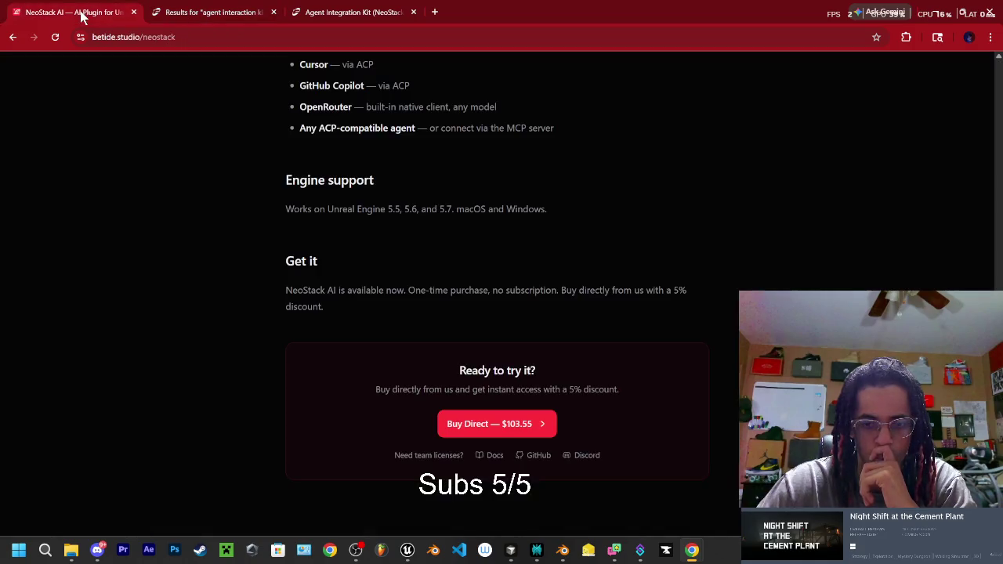
pyautogui.click(82, 13)
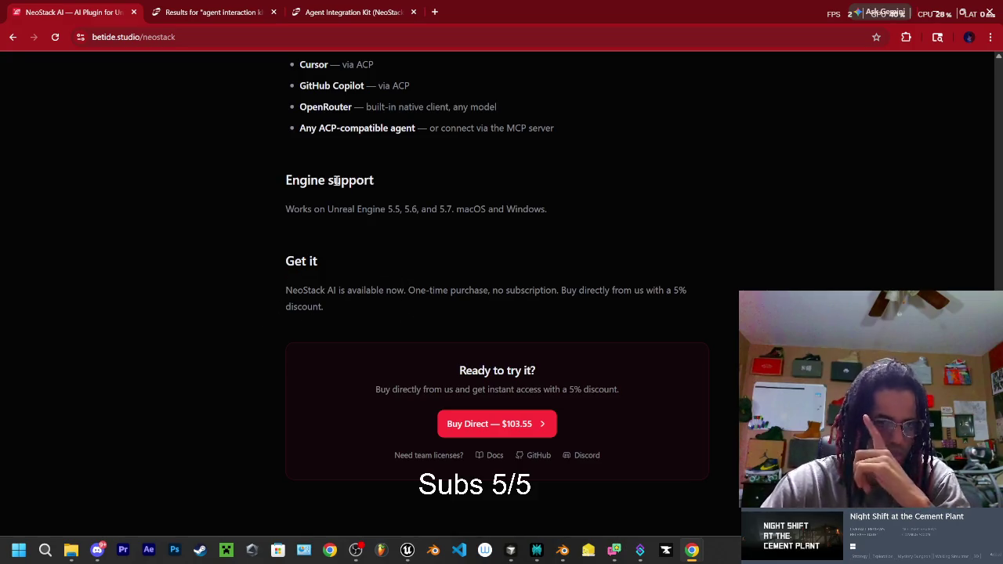
pyautogui.click(361, 13)
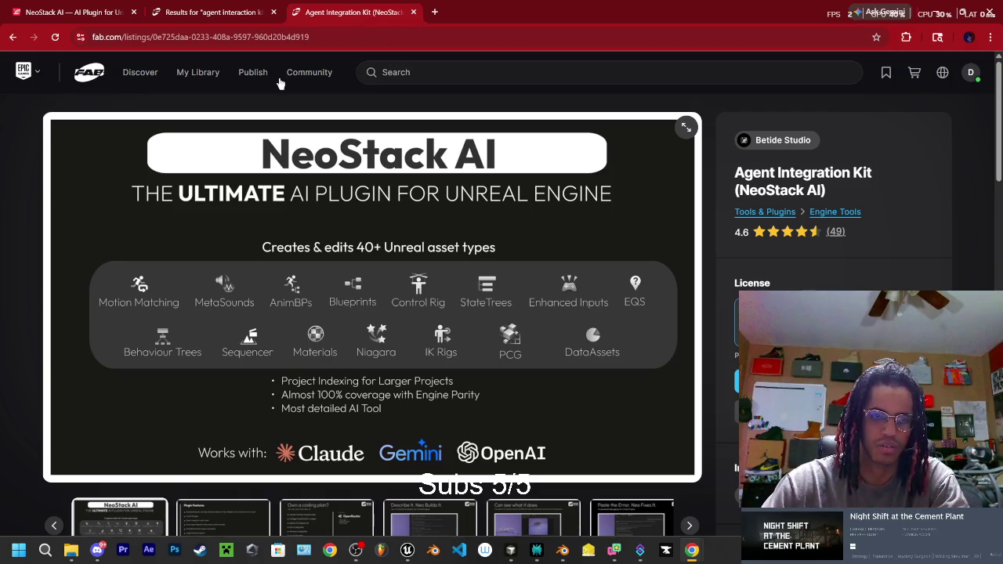
pyautogui.click(74, 13)
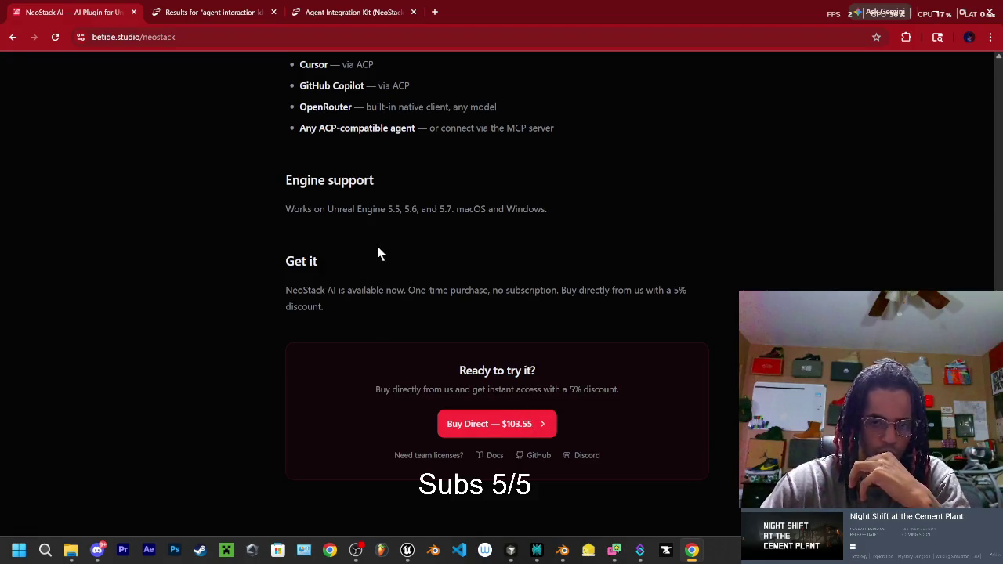
pyautogui.click(352, 13)
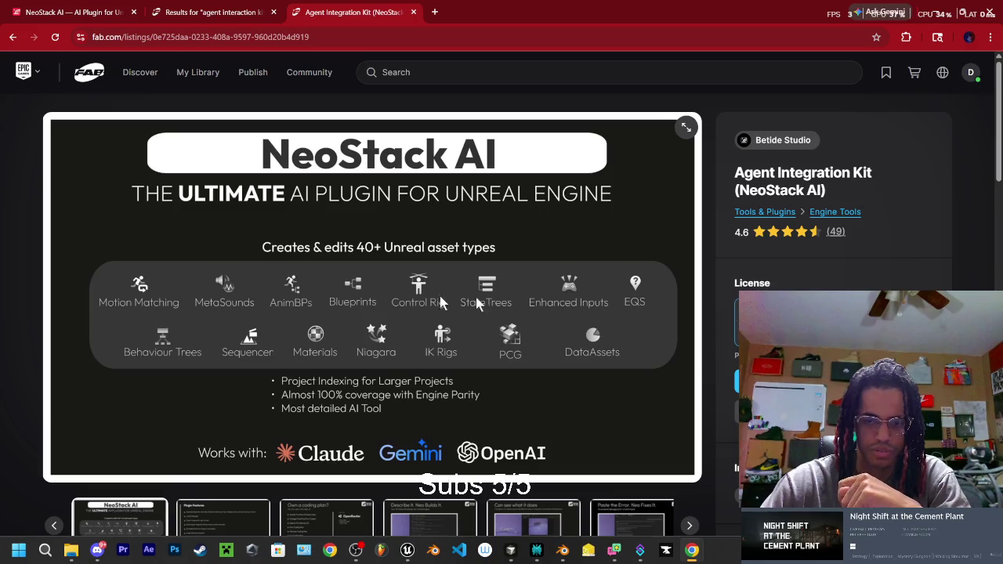
pyautogui.scroll(-1, 641, 270)
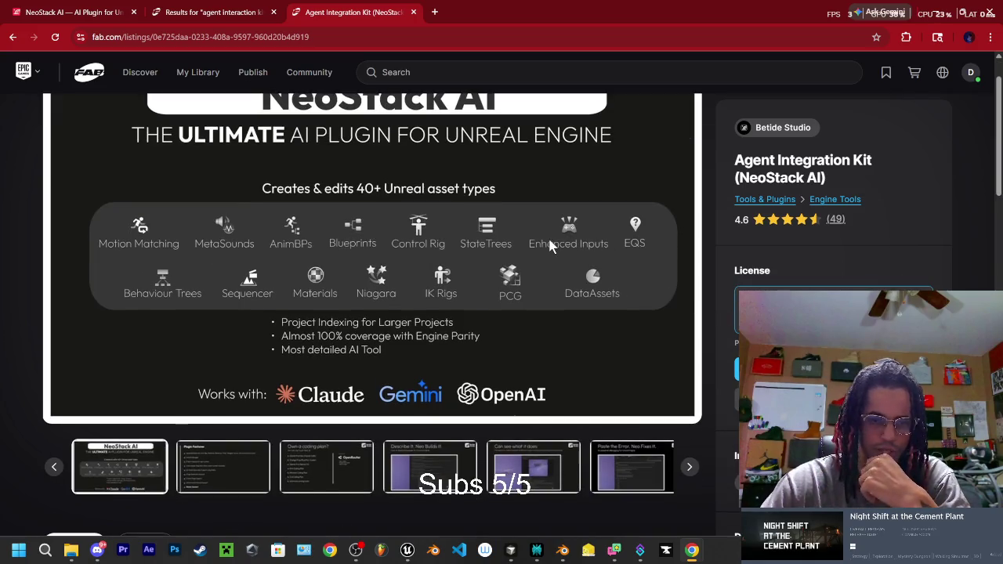
# View the Plugin Features and Own a coding plan? slides, then expand the full Features list.
pyautogui.click(218, 463)
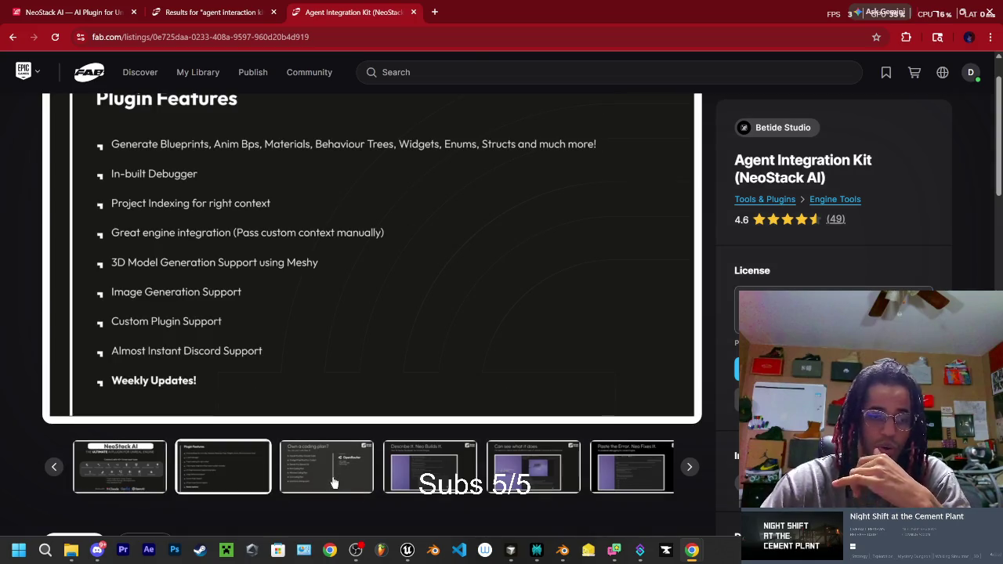
pyautogui.click(338, 481)
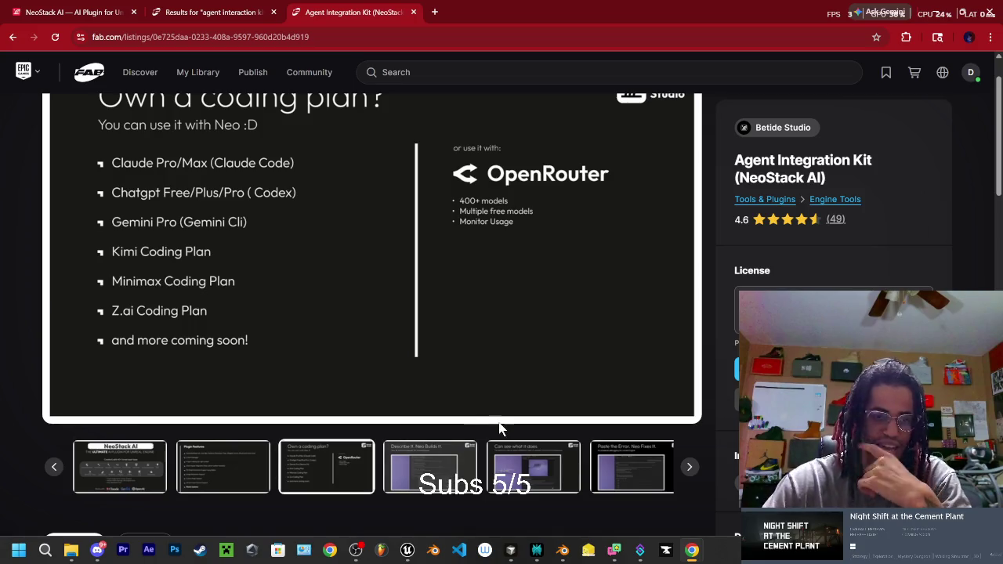
pyautogui.scroll(-3, 713, 400)
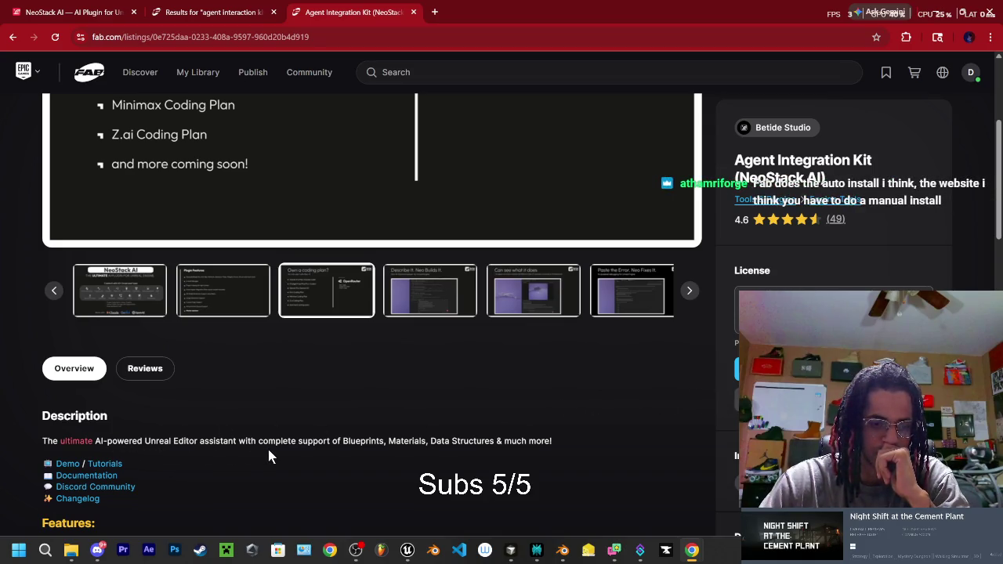
pyautogui.scroll(-2, 516, 428)
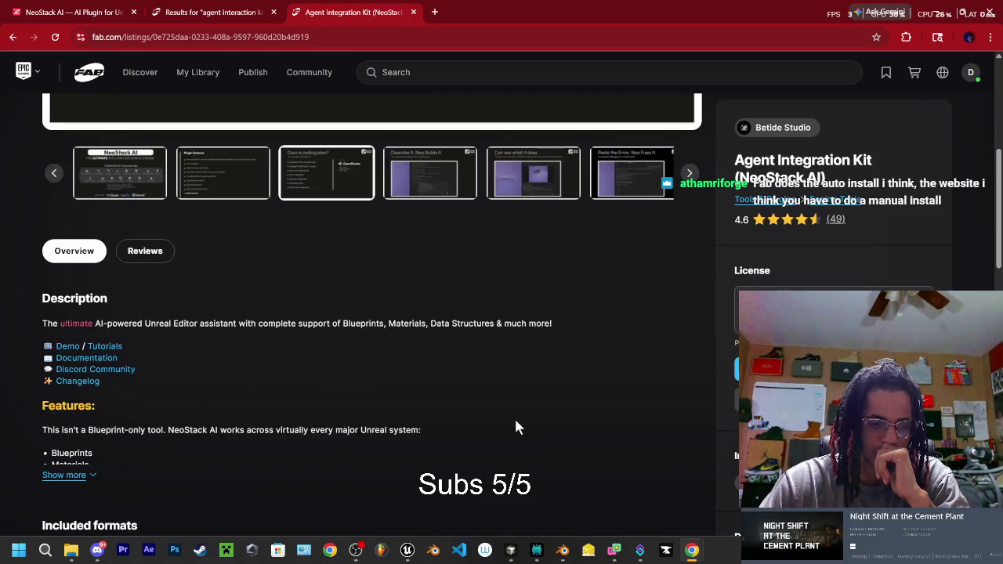
pyautogui.scroll(-1, 516, 427)
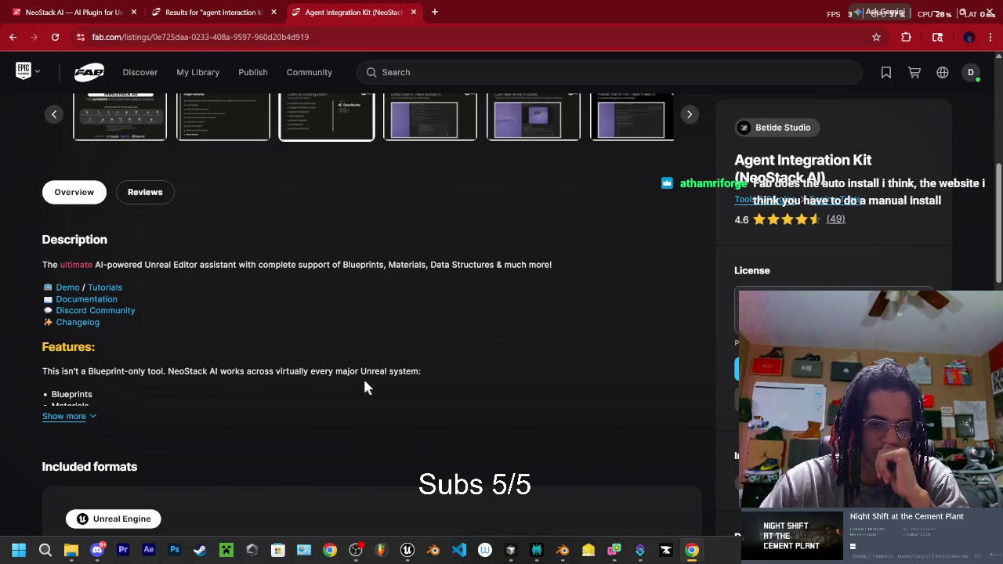
pyautogui.click(79, 416)
pyautogui.scroll(-1, 476, 362)
pyautogui.scroll(-3, 477, 363)
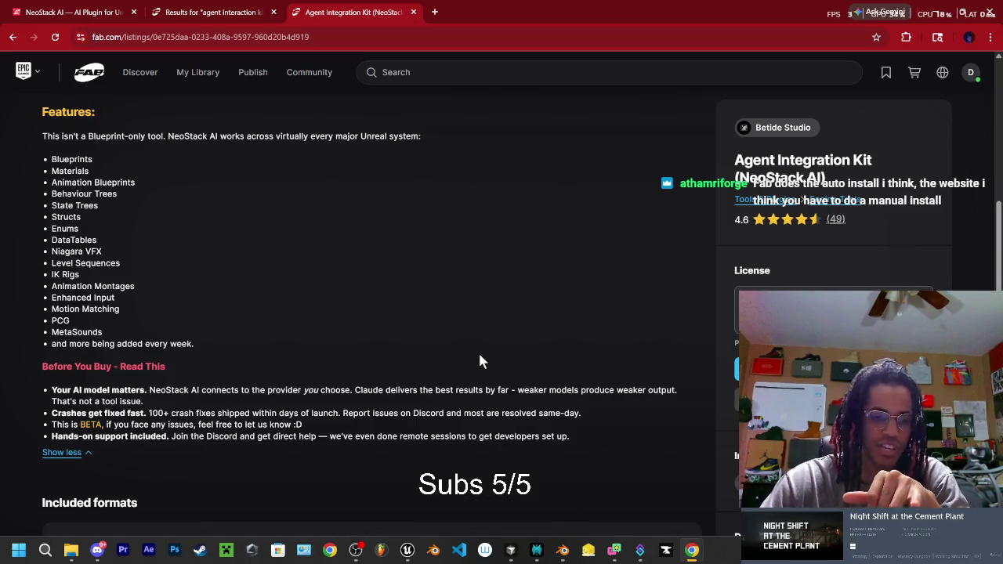
pyautogui.scroll(-3, 474, 372)
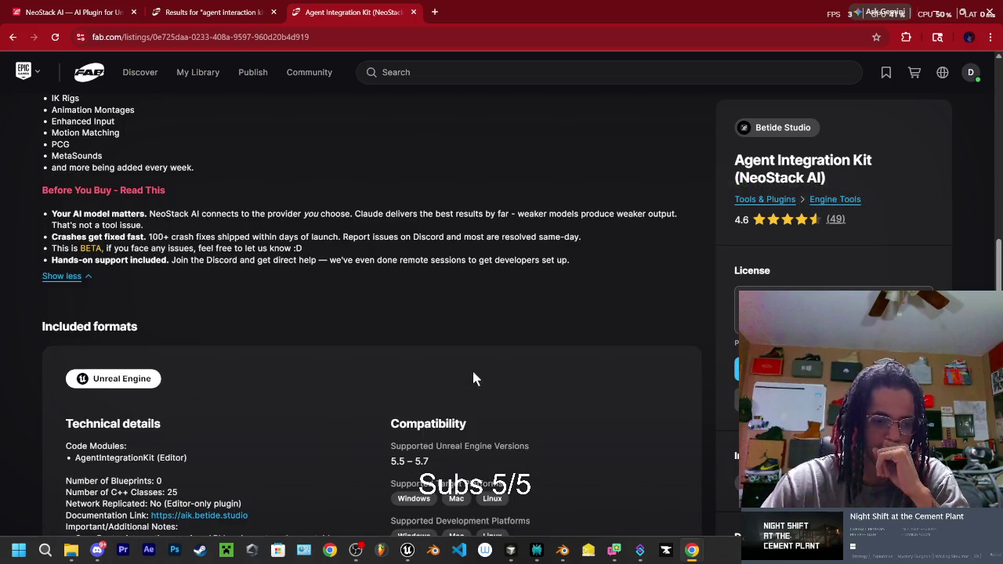
pyautogui.scroll(-4, 463, 375)
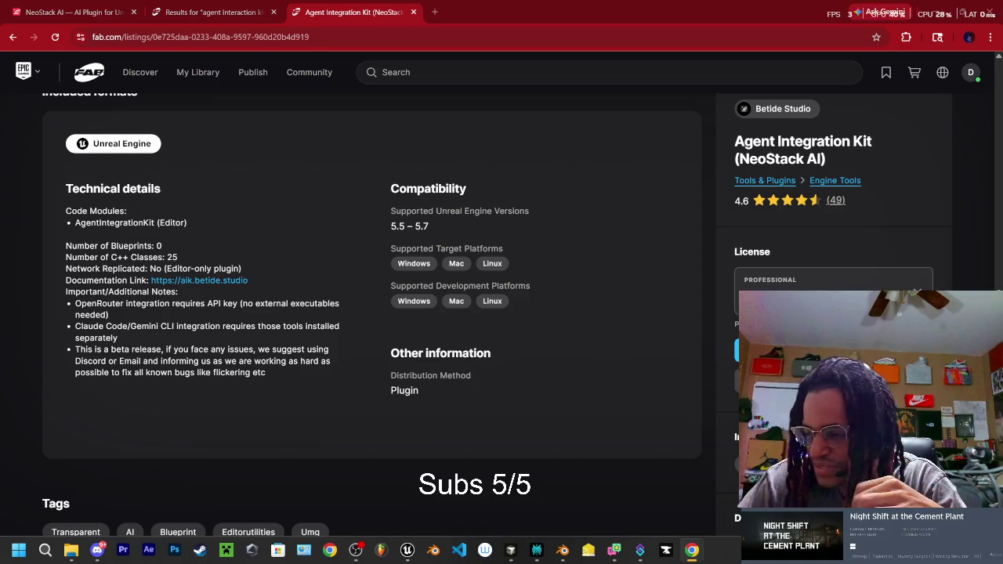
pyautogui.hotkey('alt', 'Tab')
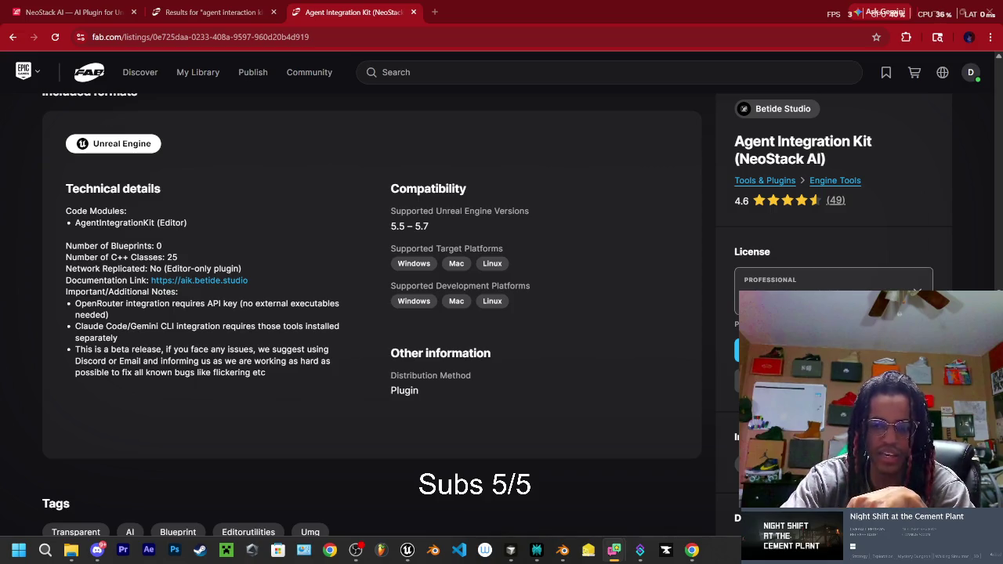
pyautogui.click(824, 288)
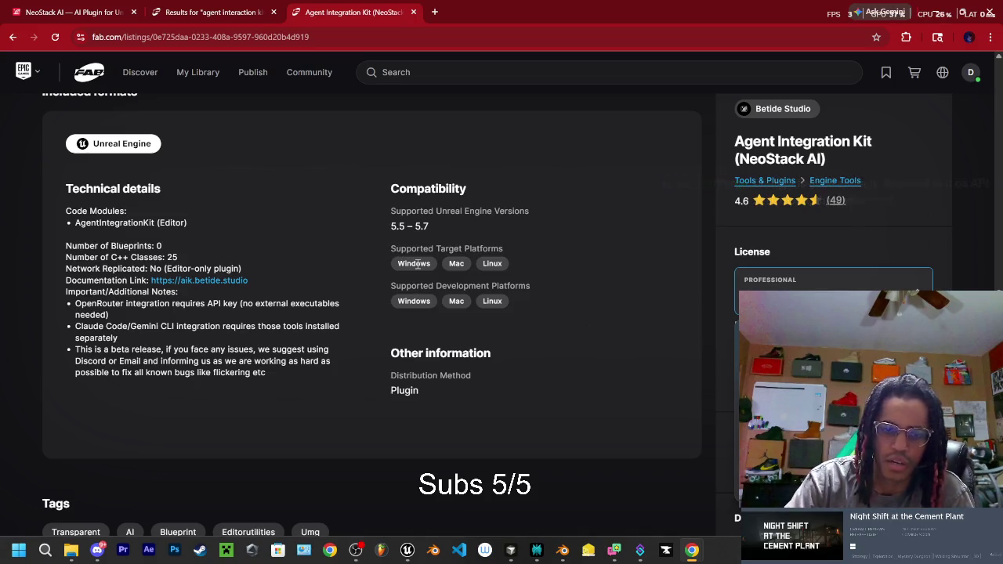
pyautogui.moveTo(429, 227); pyautogui.dragTo(390, 226)
pyautogui.click(460, 227)
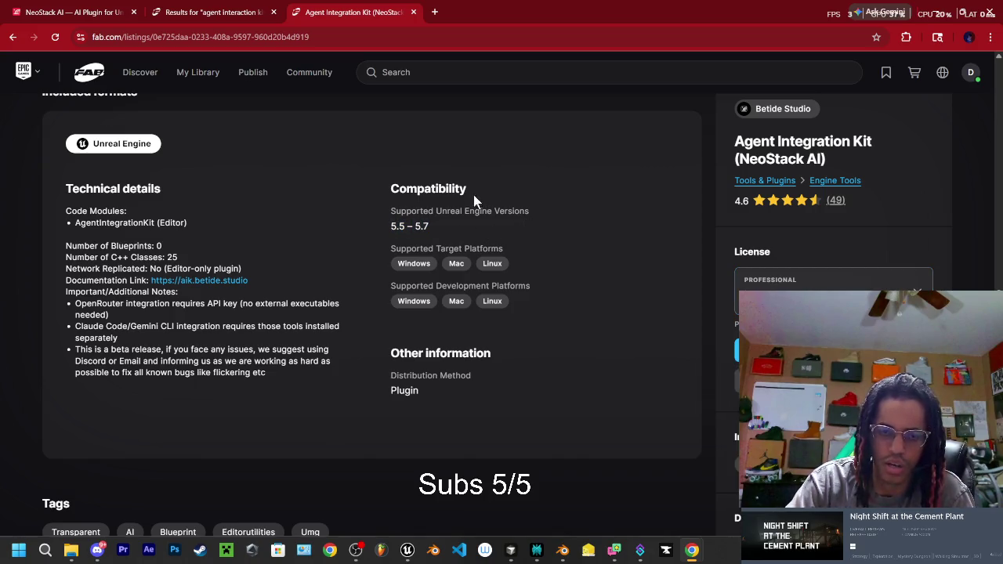